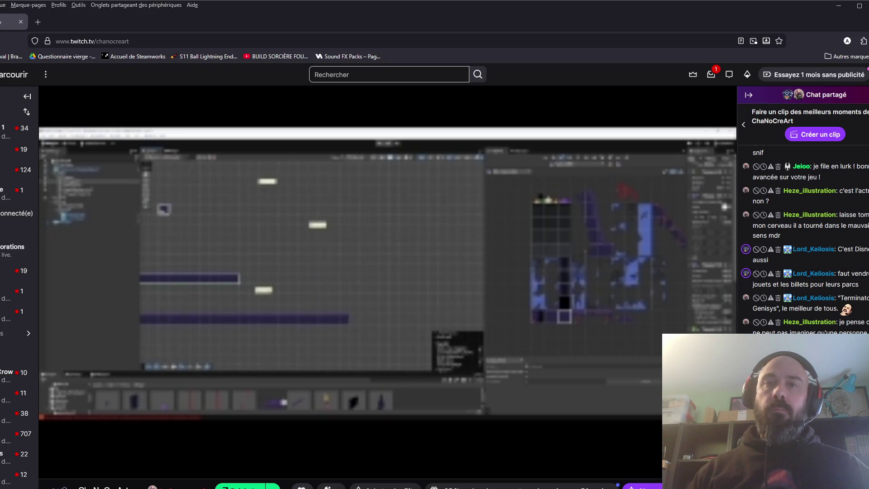
Bring the OBS window in front of the Twitch stream page
{"action": "key", "text": "alt+Tab"}
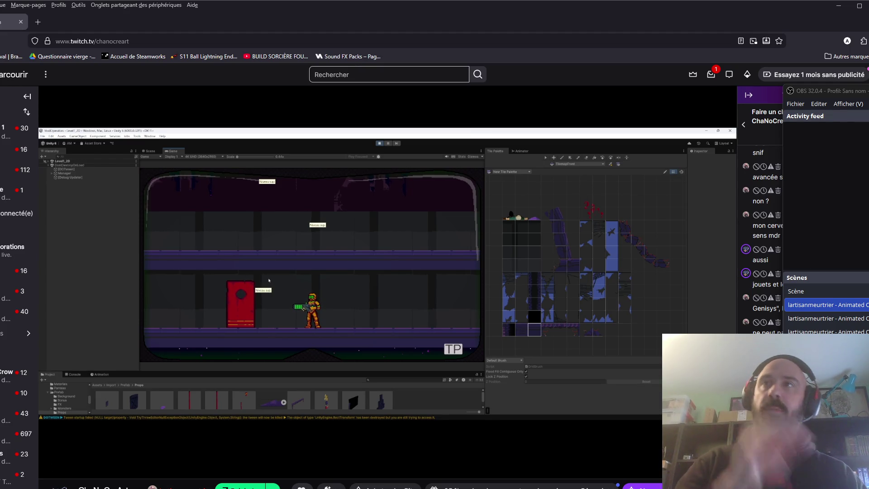
Send OBS behind the Twitch page and reload the stream with F5
{"action": "left_click", "coordinate": [354, 15]}
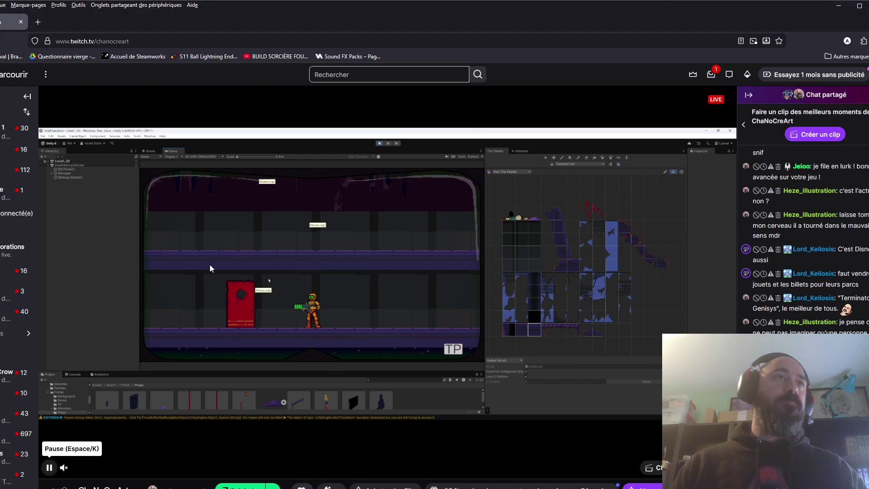
{"action": "key", "text": "F5"}
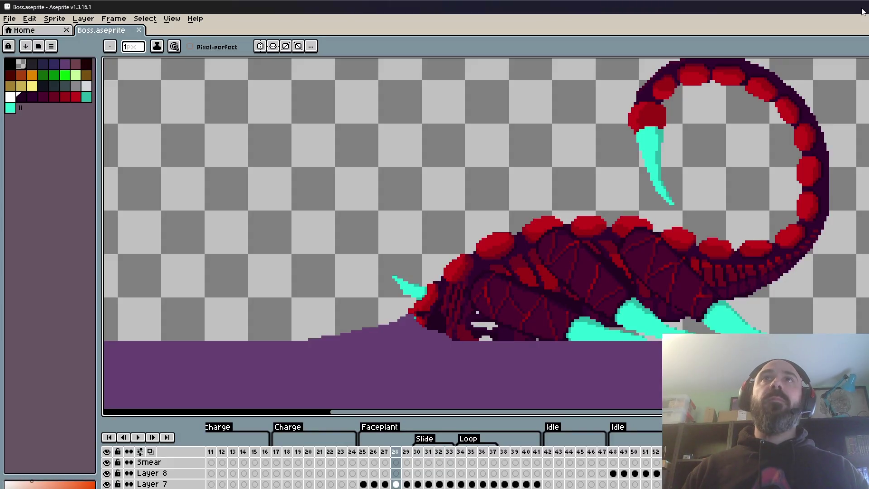
Zoom out on Boss.aseprite, glance at the Home page, and switch back to the browser
{"action": "scroll", "coordinate": [782, 242], "scroll_direction": "down", "scroll_amount": 3}
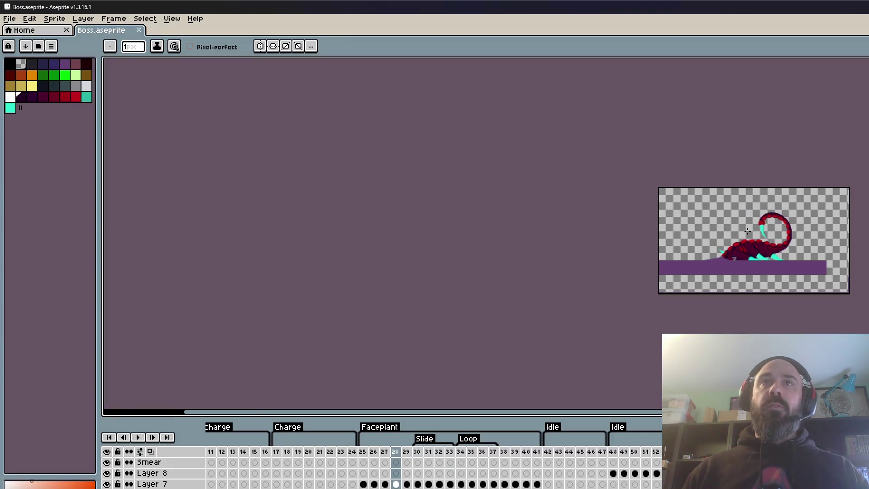
{"action": "left_click", "coordinate": [42, 31]}
{"action": "left_click", "coordinate": [118, 32]}
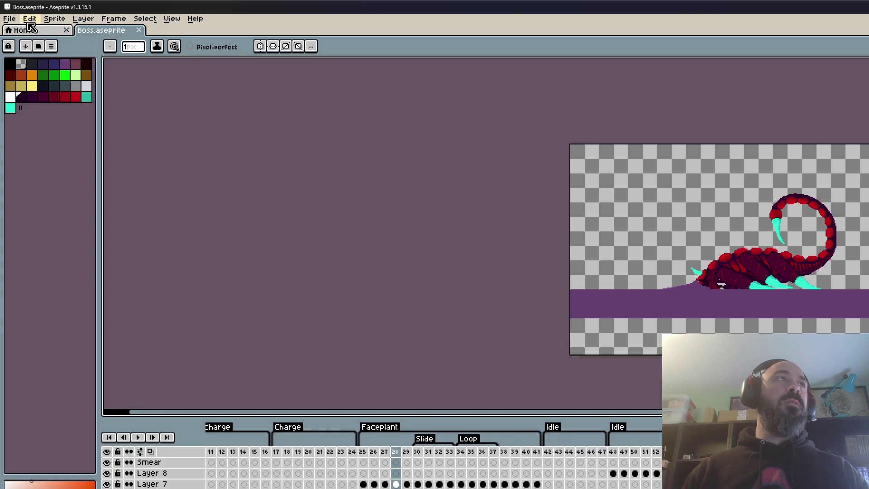
{"action": "left_click", "coordinate": [9, 18]}
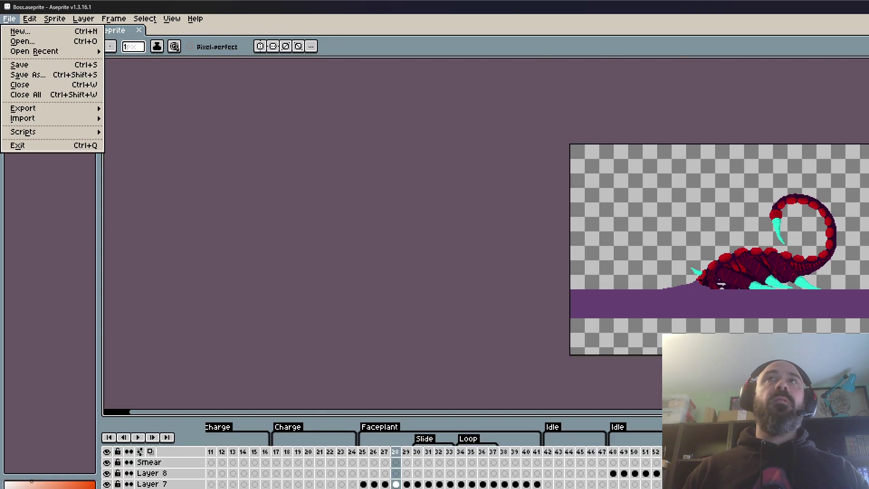
{"action": "key", "text": "alt+Tab"}
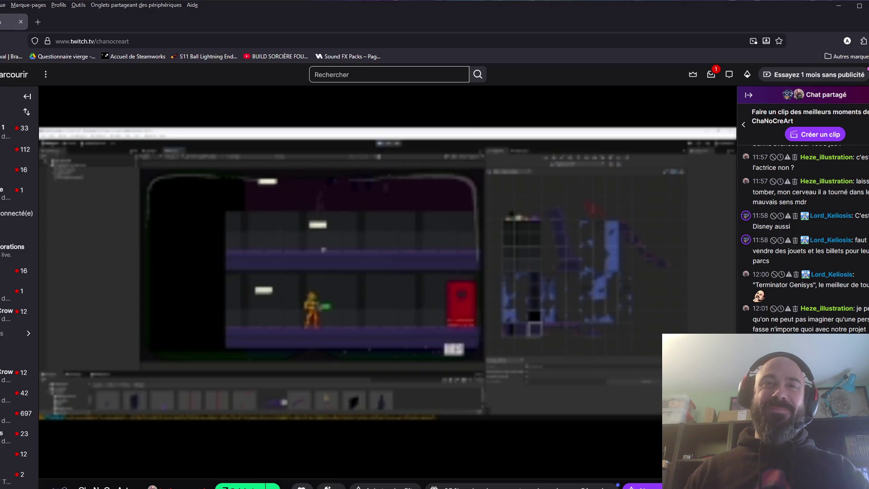
Browse the Niveau 1 folder files and open the Lvl design sprite in Aseprite
{"action": "key", "text": "alt+Tab"}
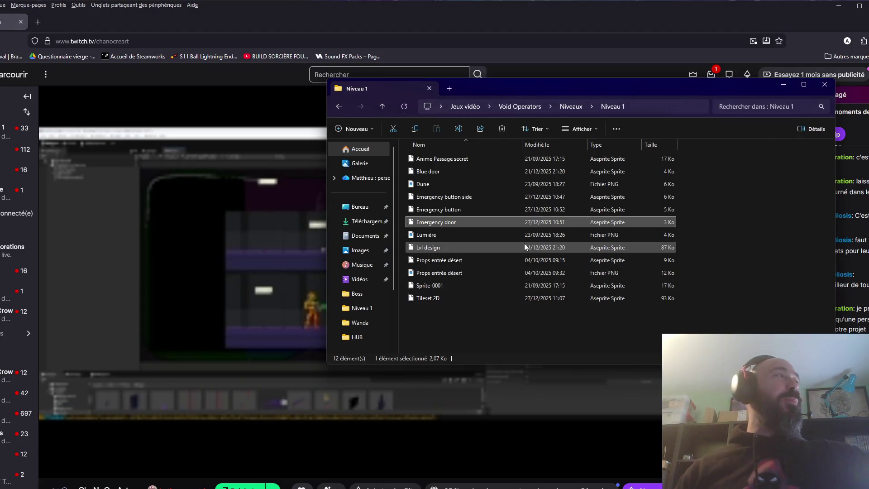
{"action": "left_click", "coordinate": [448, 260]}
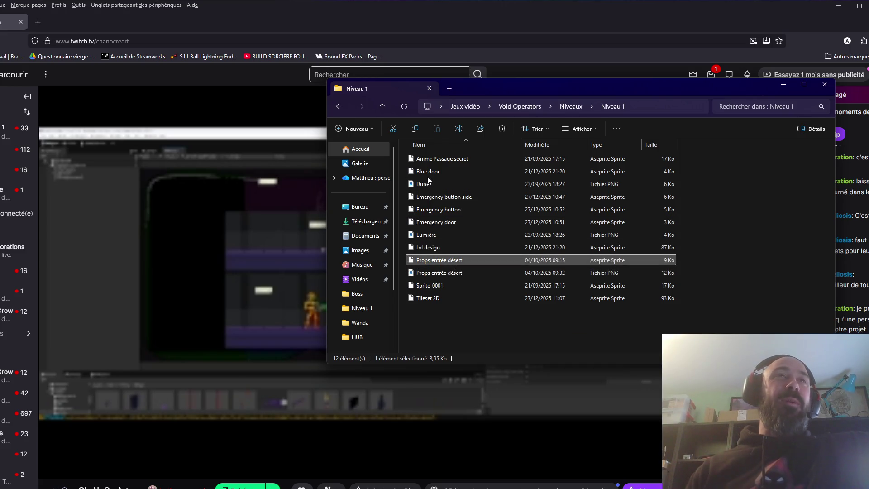
{"action": "left_click", "coordinate": [447, 195]}
{"action": "left_click", "coordinate": [454, 210]}
{"action": "left_click", "coordinate": [458, 223]}
{"action": "mouse_move", "coordinate": [467, 197]}
{"action": "left_click", "coordinate": [436, 210]}
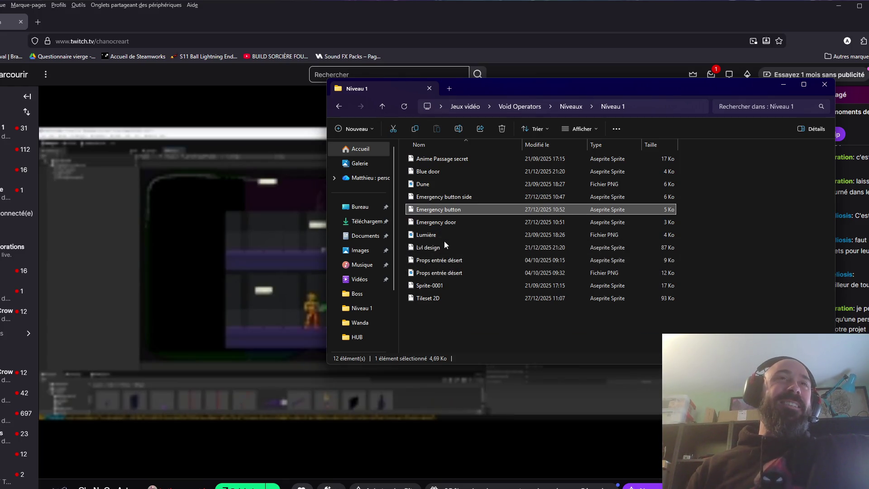
{"action": "double_click", "coordinate": [440, 247]}
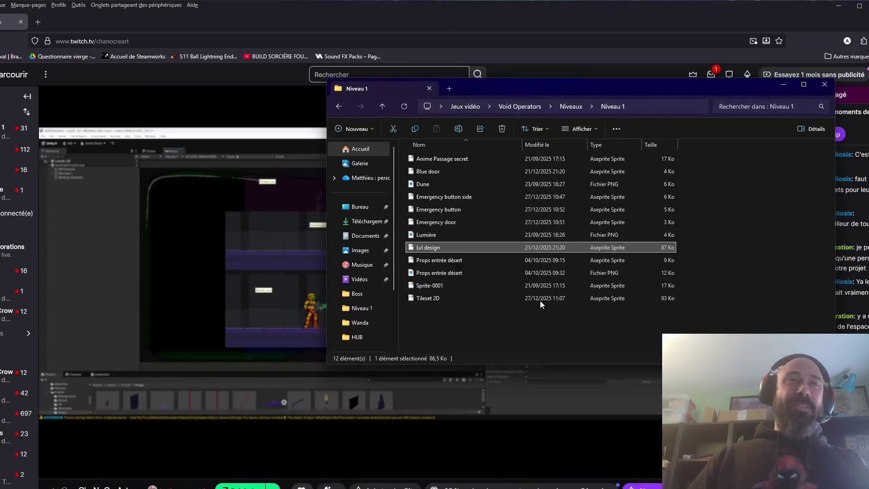
Copy the Lvl design file and paste a duplicate into the Niveau 1 folder
{"action": "right_click", "coordinate": [452, 249]}
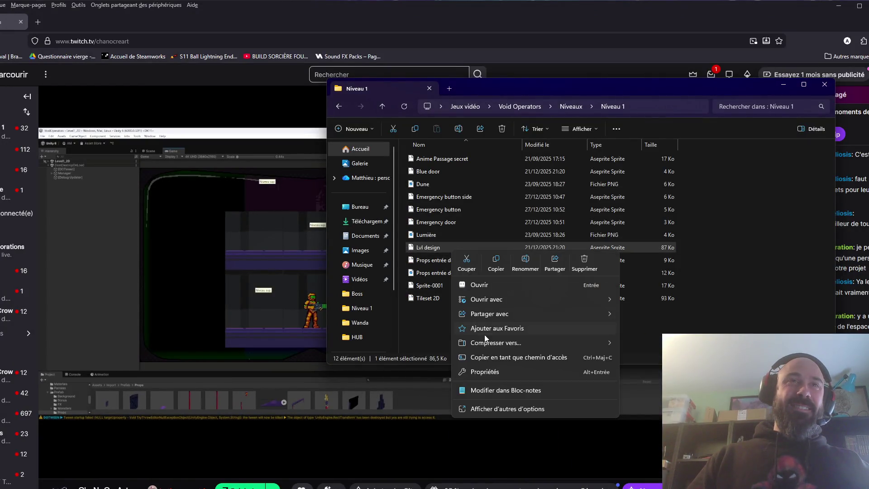
{"action": "left_click", "coordinate": [496, 268]}
{"action": "right_click", "coordinate": [457, 323]}
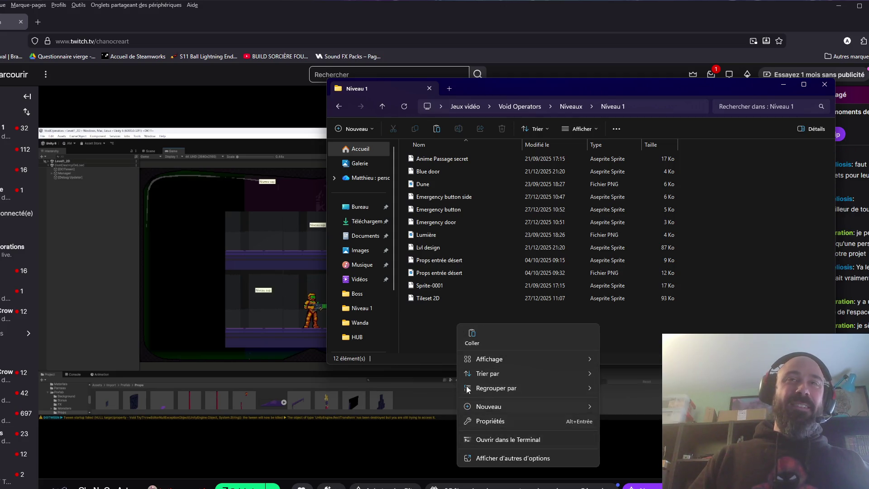
{"action": "left_click", "coordinate": [484, 340]}
Rename the duplicate to 'Lvl design 2' and select it
{"action": "right_click", "coordinate": [459, 251]}
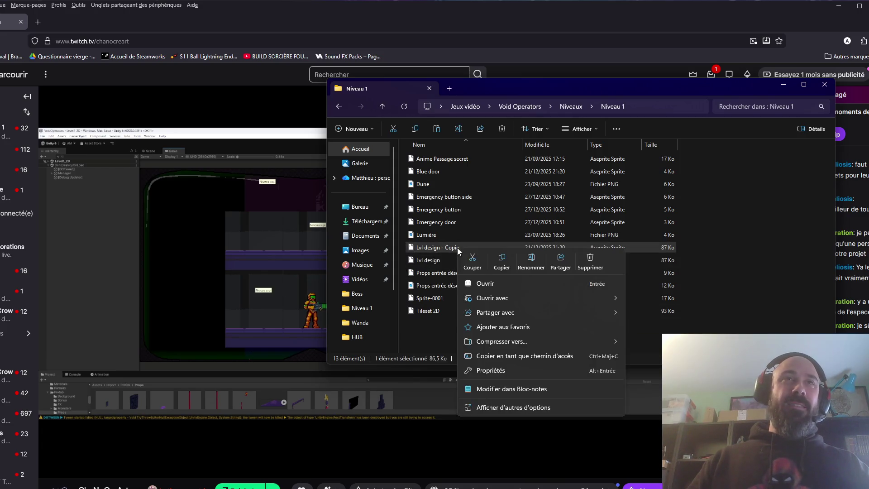
{"action": "left_click", "coordinate": [531, 261]}
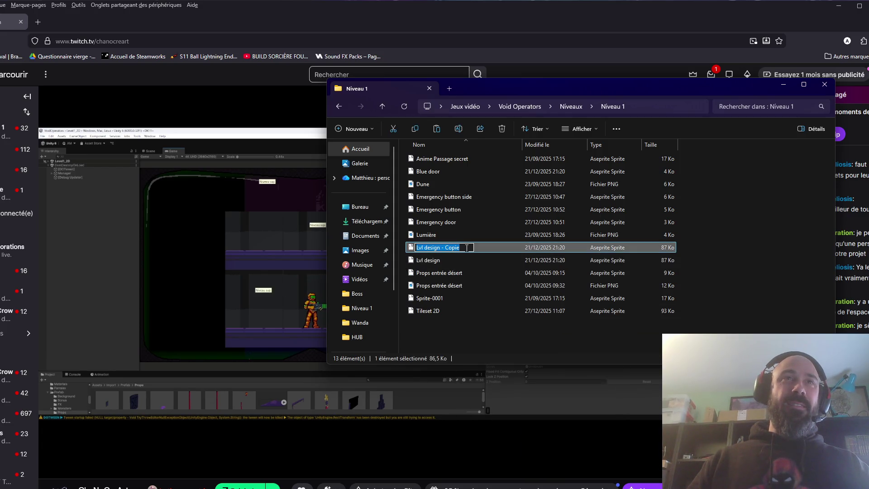
{"action": "type", "text": "2"}
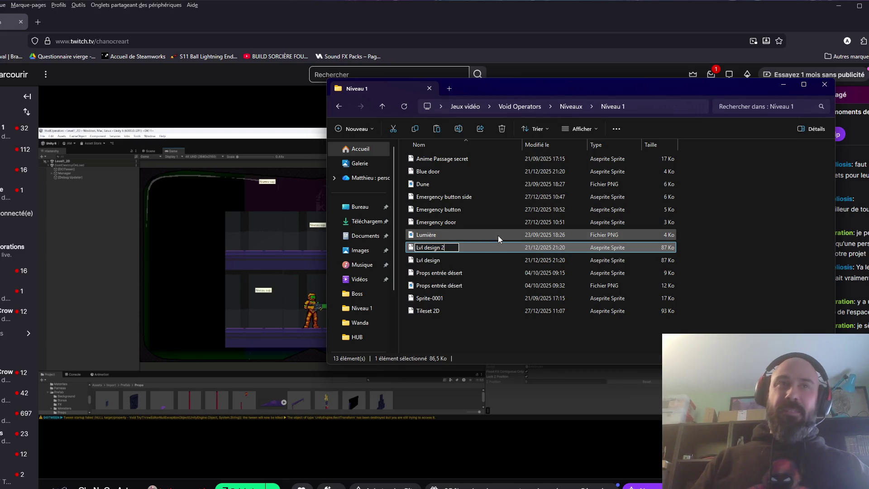
{"action": "left_click", "coordinate": [468, 299]}
{"action": "left_click", "coordinate": [451, 249]}
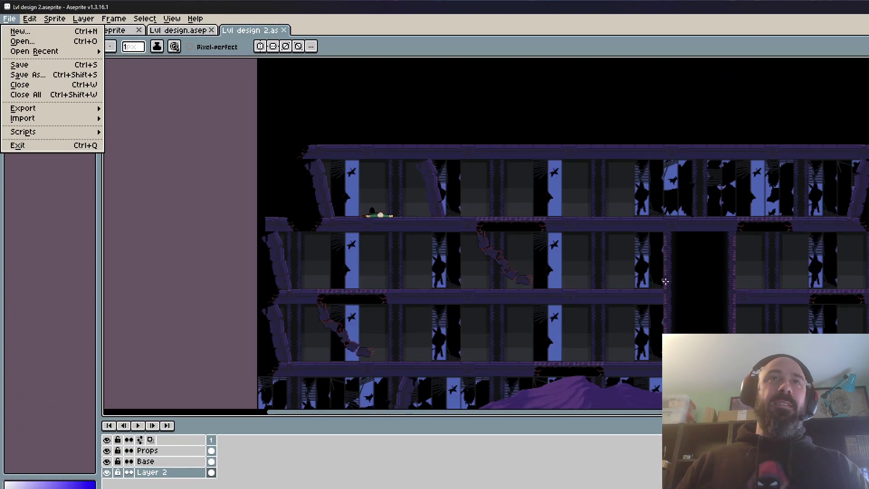
Close the original Lvl design tab and switch to the Lvl design 2 sprite
{"action": "left_click", "coordinate": [129, 34]}
{"action": "left_click", "coordinate": [178, 32]}
{"action": "left_click", "coordinate": [211, 30]}
{"action": "left_click", "coordinate": [122, 32]}
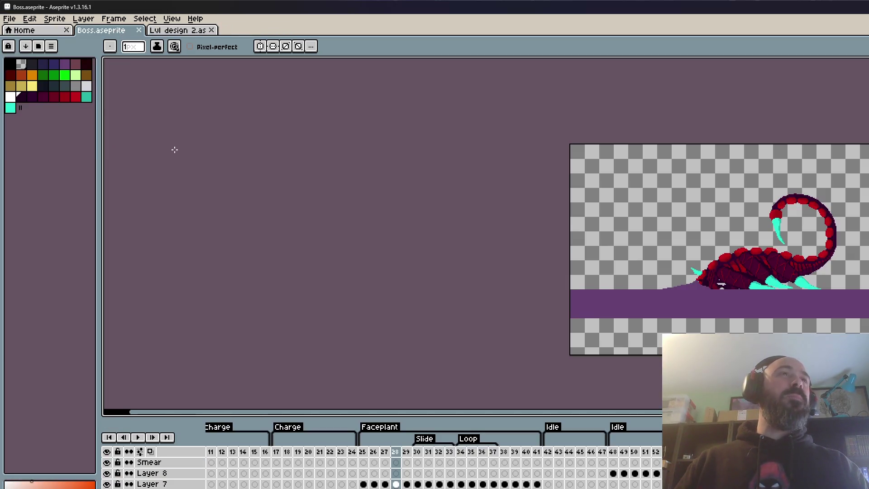
{"action": "left_click", "coordinate": [17, 21]}
{"action": "left_click", "coordinate": [181, 32]}
{"action": "left_click", "coordinate": [181, 31]}
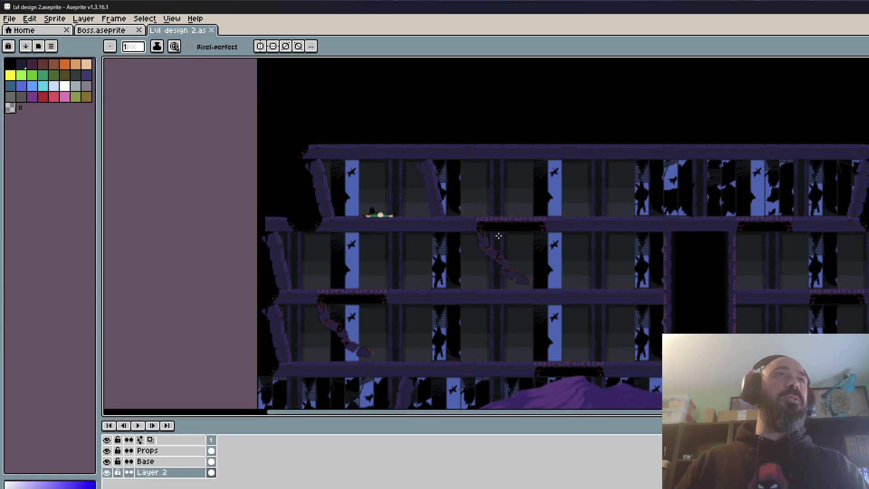
Zoom and pan around the Lvl design 2 level art to frame it
{"action": "scroll", "coordinate": [572, 288], "scroll_direction": "up", "scroll_amount": 1}
{"action": "scroll", "coordinate": [581, 287], "scroll_direction": "down", "scroll_amount": 1}
{"action": "left_click_drag", "start_coordinate": [669, 258], "coordinate": [580, 217]}
{"action": "scroll", "coordinate": [344, 296], "scroll_direction": "down", "scroll_amount": 1}
{"action": "scroll", "coordinate": [346, 295], "scroll_direction": "up", "scroll_amount": 1}
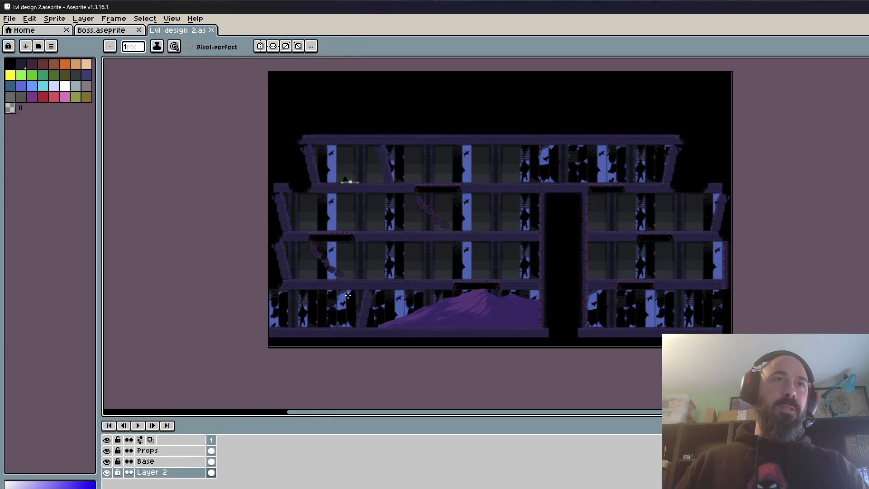
{"action": "scroll", "coordinate": [347, 295], "scroll_direction": "up", "scroll_amount": 1}
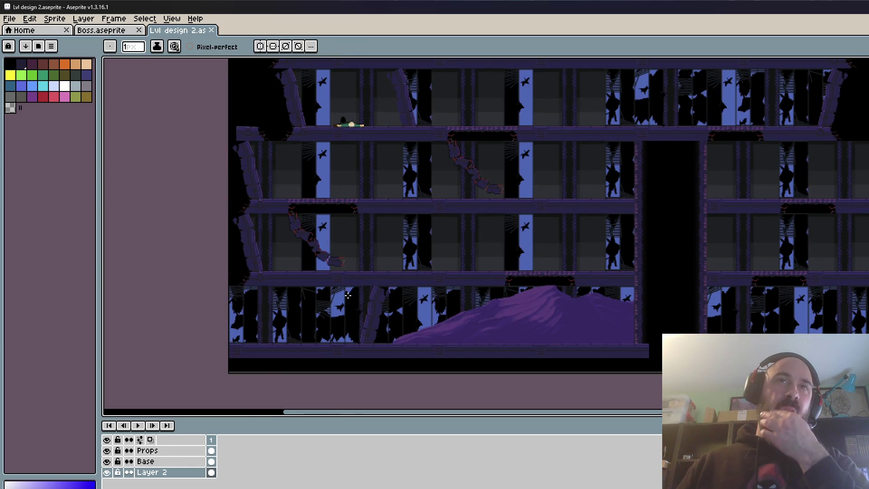
{"action": "scroll", "coordinate": [348, 295], "scroll_direction": "down", "scroll_amount": 1}
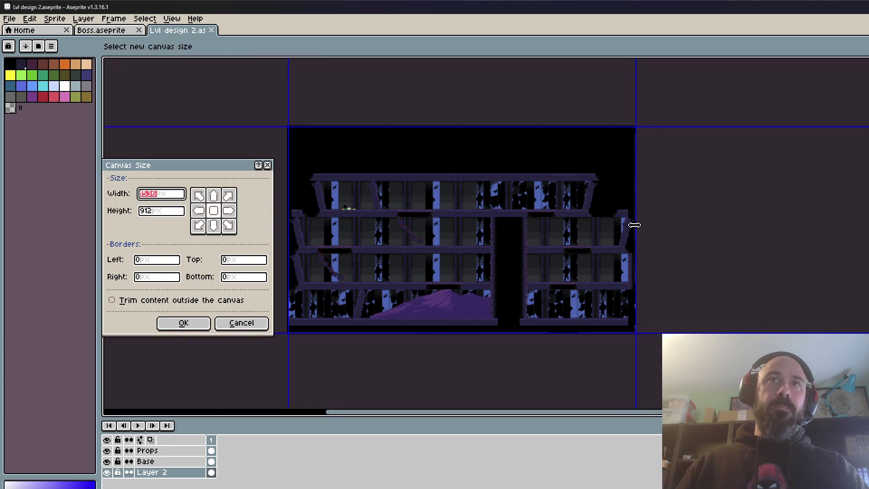
Widen the canvas to the right and hide Layer 2's black background
{"action": "left_click_drag", "start_coordinate": [634, 225], "coordinate": [808, 225]}
{"action": "left_click", "coordinate": [183, 322]}
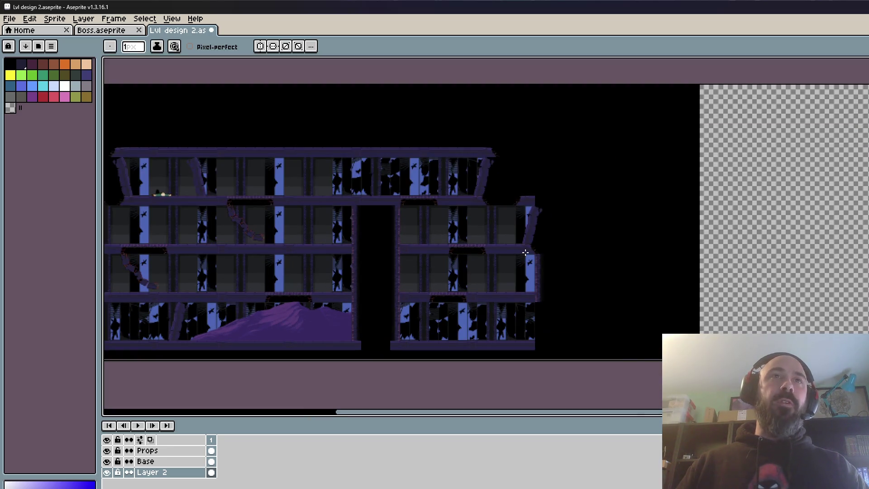
{"action": "left_click", "coordinate": [107, 472]}
Pan across the level toward the purple hill and hide the Props layer
{"action": "left_click_drag", "start_coordinate": [393, 317], "coordinate": [460, 298]}
{"action": "scroll", "coordinate": [460, 298], "scroll_direction": "up", "scroll_amount": 1}
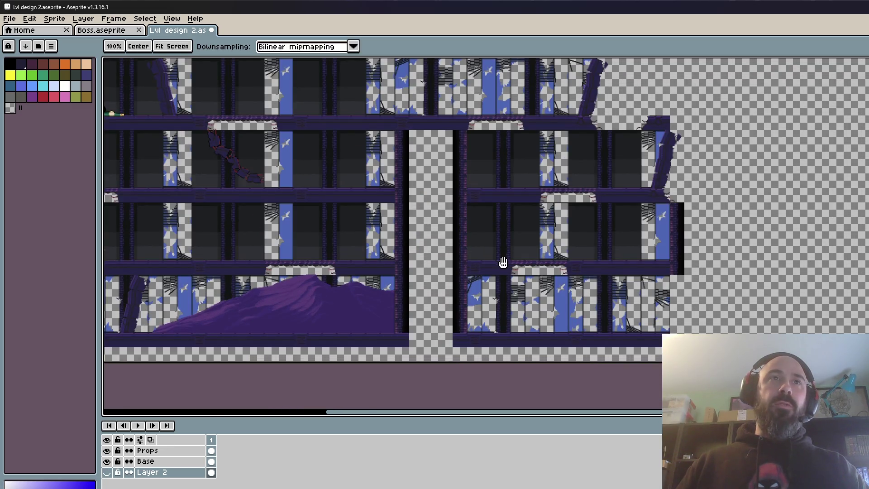
{"action": "scroll", "coordinate": [503, 263], "scroll_direction": "up", "scroll_amount": 1}
{"action": "mouse_move", "coordinate": [491, 252]}
{"action": "left_mouse_down"}
{"action": "mouse_move", "coordinate": [482, 223]}
{"action": "mouse_move", "coordinate": [784, 188]}
{"action": "left_mouse_up"}
{"action": "mouse_move", "coordinate": [407, 271]}
{"action": "left_mouse_down"}
{"action": "mouse_move", "coordinate": [621, 286]}
{"action": "mouse_move", "coordinate": [718, 253]}
{"action": "left_mouse_up"}
{"action": "left_click_drag", "start_coordinate": [383, 280], "coordinate": [468, 270]}
{"action": "left_click", "coordinate": [106, 450]}
{"action": "left_click", "coordinate": [106, 461]}
{"action": "left_click", "coordinate": [106, 461]}
Pan to view the whole building and settle on the Rectangular Marquee tool
{"action": "key", "text": "b"}
{"action": "scroll", "coordinate": [368, 304], "scroll_direction": "down", "scroll_amount": 1}
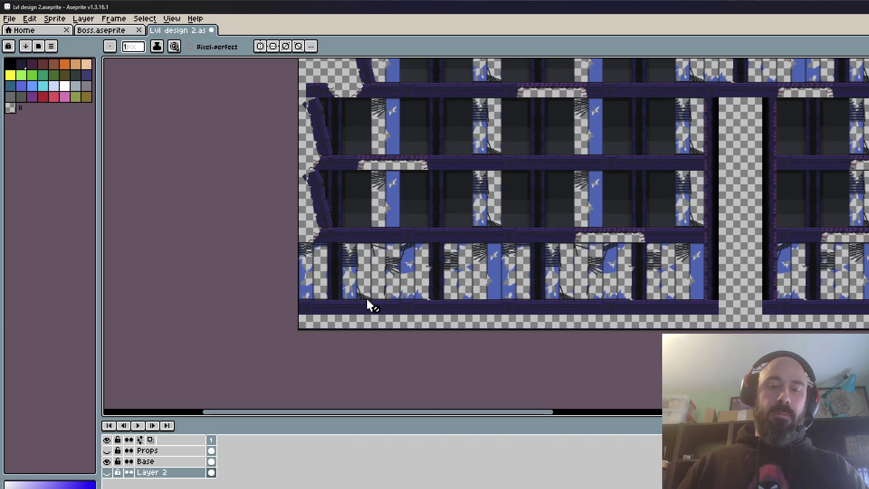
{"action": "key", "text": "m"}
{"action": "scroll", "coordinate": [717, 241], "scroll_direction": "up", "scroll_amount": 3}
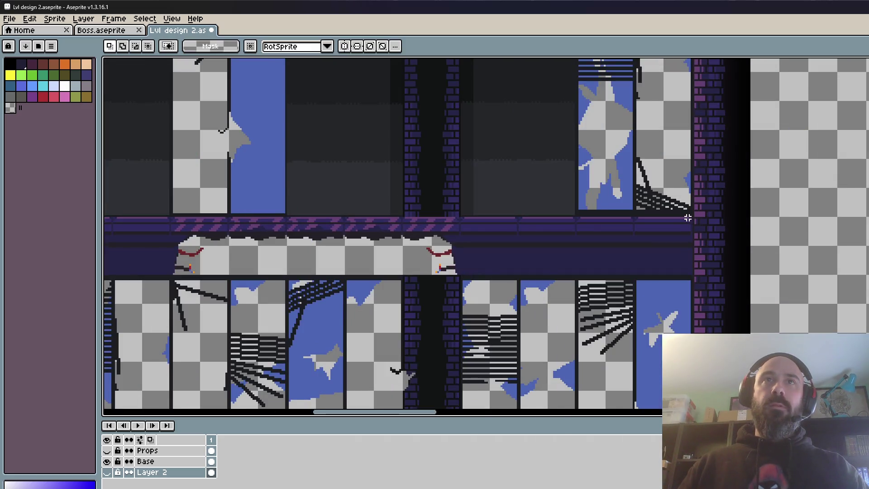
{"action": "scroll", "coordinate": [687, 218], "scroll_direction": "down", "scroll_amount": 3}
{"action": "scroll", "coordinate": [697, 227], "scroll_direction": "down", "scroll_amount": 2}
{"action": "key", "text": "h"}
{"action": "mouse_move", "coordinate": [704, 232]}
{"action": "left_mouse_down"}
{"action": "mouse_move", "coordinate": [569, 253]}
{"action": "mouse_move", "coordinate": [572, 285]}
{"action": "mouse_move", "coordinate": [656, 314]}
{"action": "left_mouse_up"}
{"action": "key", "text": "m"}
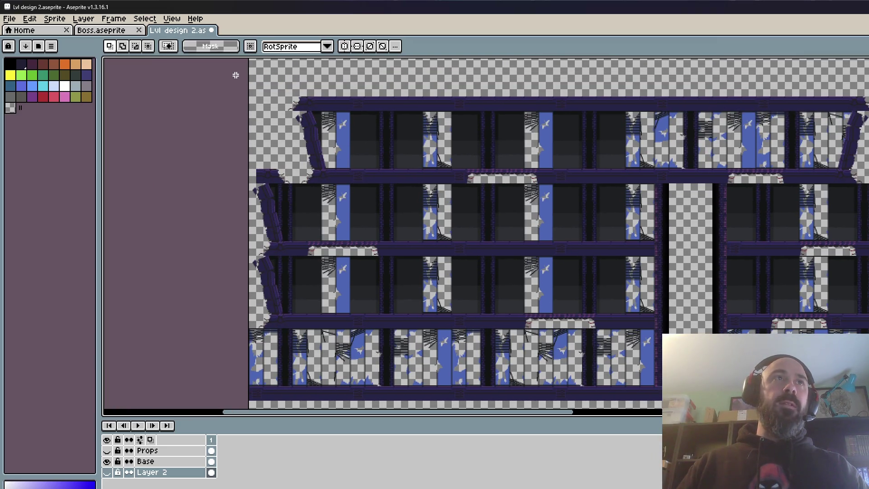
{"action": "key", "text": "h"}
{"action": "key", "text": "m"}
Select the building's top floor strip and nudge it down, then back up one step
{"action": "mouse_move", "coordinate": [246, 84]}
{"action": "left_mouse_down"}
{"action": "mouse_move", "coordinate": [246, 113]}
{"action": "mouse_move", "coordinate": [860, 227]}
{"action": "left_mouse_up"}
{"action": "scroll", "coordinate": [769, 226], "scroll_direction": "up", "scroll_amount": 3}
{"action": "key", "text": "Down"}
{"action": "key", "text": "Down"}
{"action": "key", "text": "Down"}
{"action": "key", "text": "Down"}
{"action": "key", "text": "Down"}
{"action": "key", "text": "Down"}
{"action": "key", "text": "Up"}
{"action": "key", "text": "Up"}
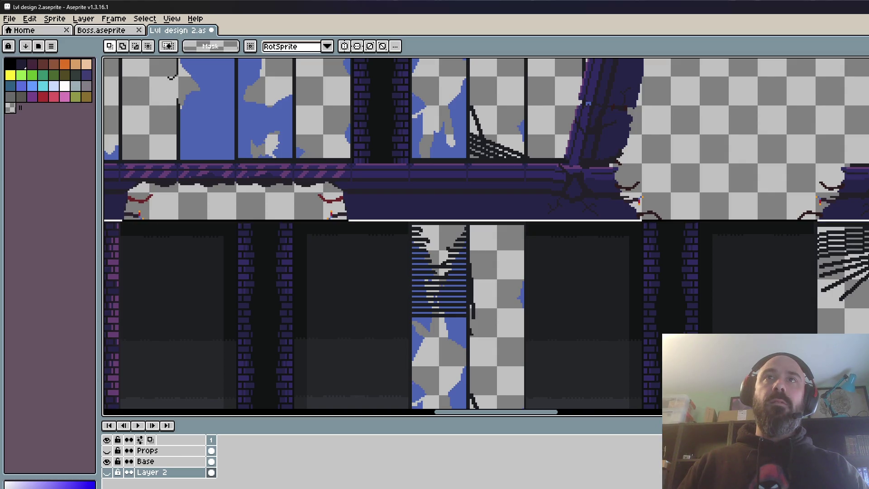
{"action": "scroll", "coordinate": [818, 192], "scroll_direction": "down", "scroll_amount": 3}
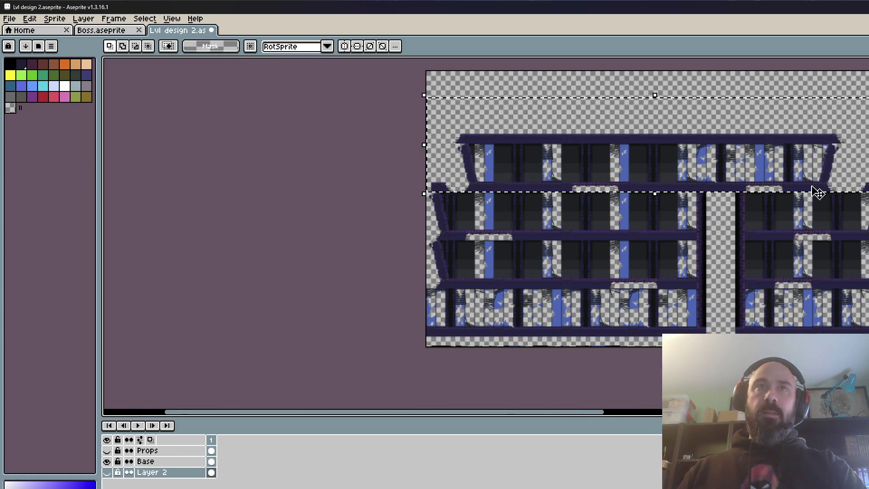
On the Base layer, delete the top floor strip and the right building
{"action": "left_click", "coordinate": [210, 461]}
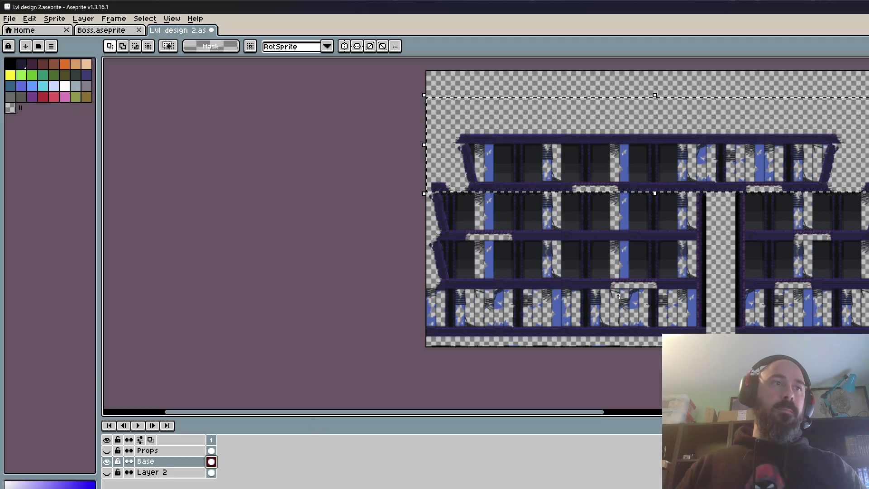
{"action": "key", "text": "Delete"}
{"action": "mouse_move", "coordinate": [778, 181]}
{"action": "left_mouse_down"}
{"action": "mouse_move", "coordinate": [679, 147]}
{"action": "mouse_move", "coordinate": [868, 318]}
{"action": "left_mouse_up"}
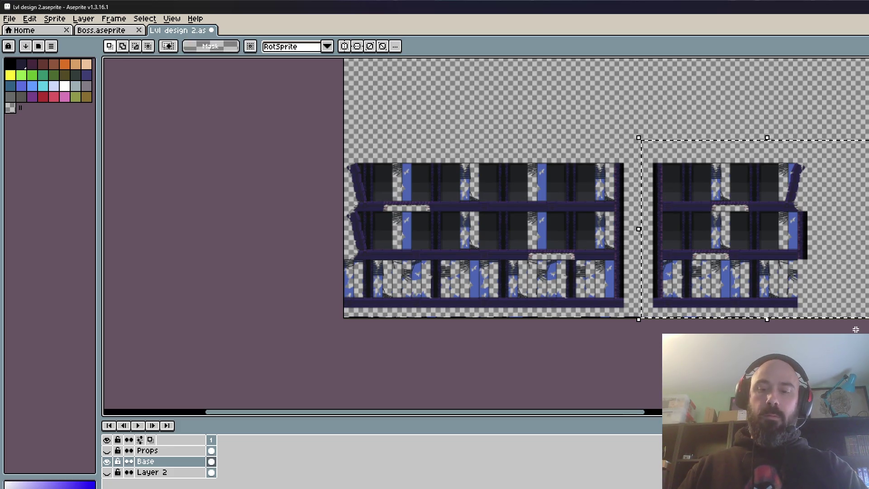
{"action": "key", "text": "Delete"}
Place a copy of the left building on the right side and line it up
{"action": "left_click_drag", "start_coordinate": [342, 120], "coordinate": [736, 319]}
{"action": "left_click_drag", "start_coordinate": [656, 299], "coordinate": [595, 288]}
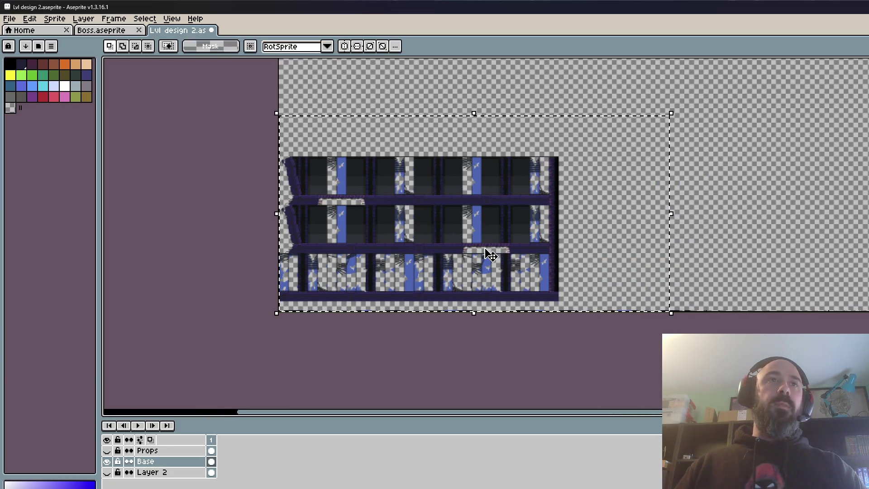
{"action": "mouse_move", "coordinate": [490, 252]}
{"action": "left_mouse_down"}
{"action": "mouse_move", "coordinate": [710, 240]}
{"action": "mouse_move", "coordinate": [828, 252]}
{"action": "left_mouse_up"}
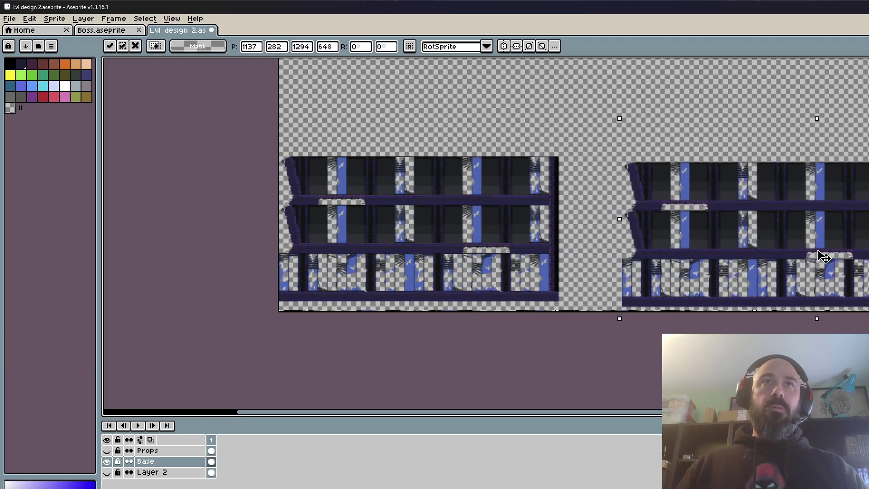
{"action": "mouse_move", "coordinate": [705, 278]}
{"action": "left_mouse_down"}
{"action": "mouse_move", "coordinate": [634, 281]}
{"action": "mouse_move", "coordinate": [605, 217]}
{"action": "mouse_move", "coordinate": [605, 227]}
{"action": "mouse_move", "coordinate": [555, 232]}
{"action": "left_mouse_up"}
{"action": "scroll", "coordinate": [634, 281], "scroll_direction": "up", "scroll_amount": 2}
{"action": "scroll", "coordinate": [584, 229], "scroll_direction": "up", "scroll_amount": 1}
{"action": "scroll", "coordinate": [574, 235], "scroll_direction": "up", "scroll_amount": 2}
{"action": "scroll", "coordinate": [560, 232], "scroll_direction": "down", "scroll_amount": 3}
{"action": "key", "text": "space"}
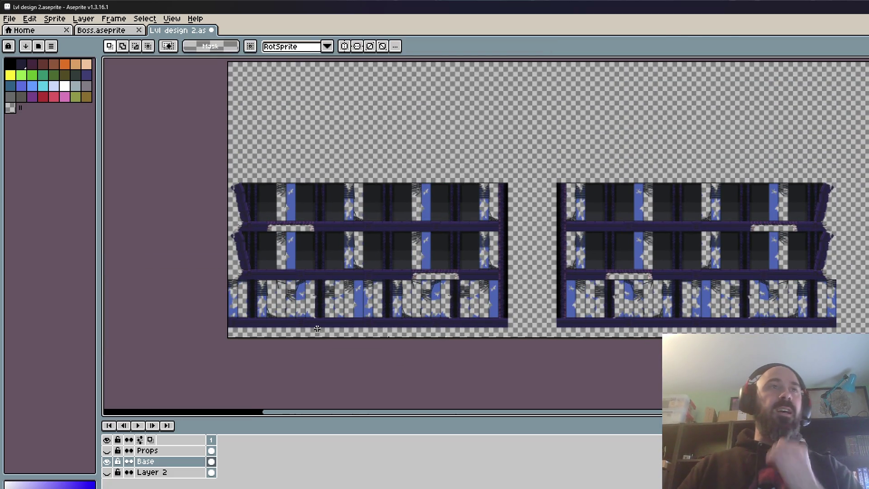
{"action": "scroll", "coordinate": [328, 290], "scroll_direction": "up", "scroll_amount": 1}
{"action": "scroll", "coordinate": [300, 289], "scroll_direction": "up", "scroll_amount": 2}
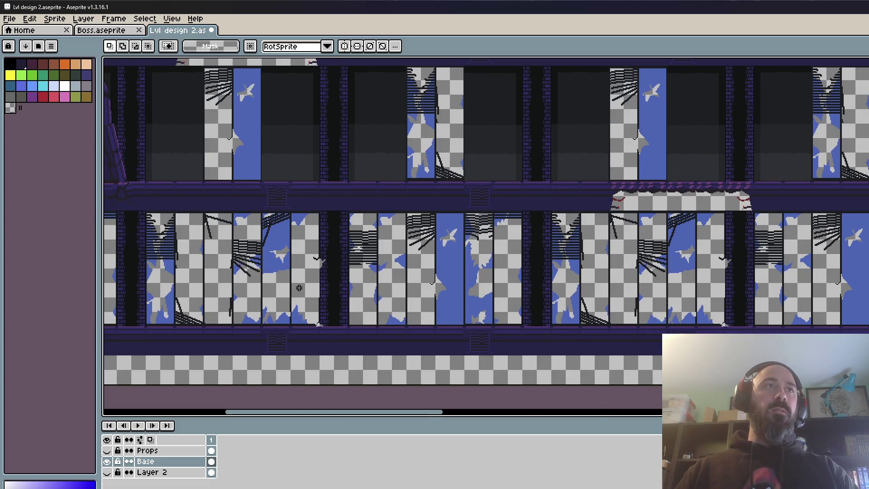
{"action": "scroll", "coordinate": [299, 287], "scroll_direction": "down", "scroll_amount": 2}
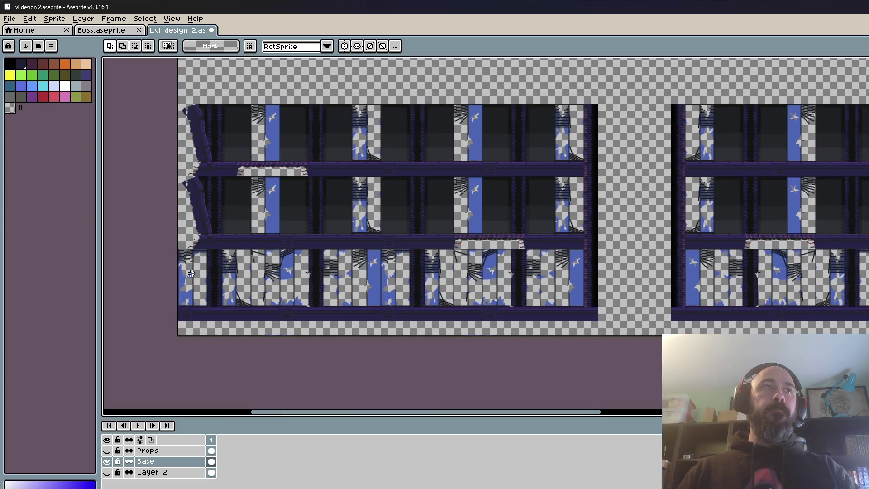
{"action": "scroll", "coordinate": [191, 273], "scroll_direction": "up", "scroll_amount": 2}
{"action": "scroll", "coordinate": [132, 300], "scroll_direction": "down", "scroll_amount": 1}
Pick red as the drawing colour and add a new layer for annotations
{"action": "left_click", "coordinate": [46, 100]}
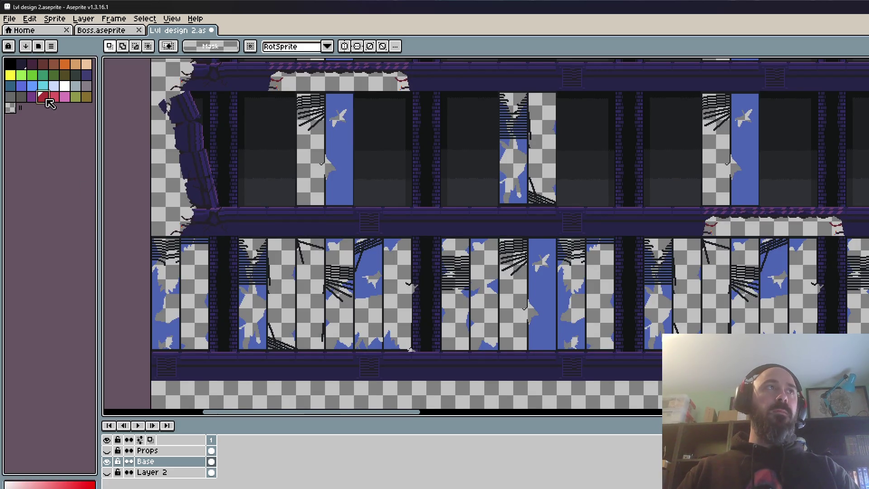
{"action": "key", "text": "shift+n"}
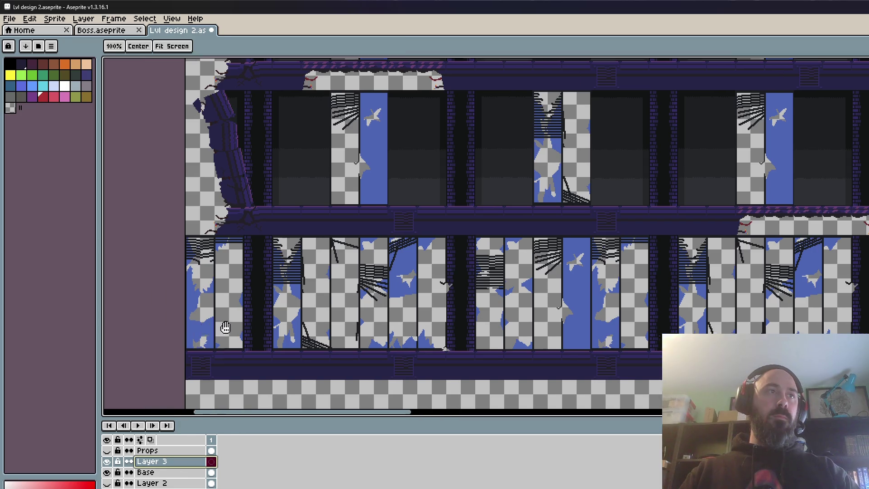
{"action": "mouse_move", "coordinate": [157, 299]}
{"action": "left_mouse_down"}
{"action": "mouse_move", "coordinate": [252, 292]}
{"action": "mouse_move", "coordinate": [371, 300]}
{"action": "left_mouse_up"}
Draw a red right-pointing arrow on the ground floor with the Pencil
{"action": "key", "text": "b"}
{"action": "mouse_move", "coordinate": [335, 278]}
{"action": "left_mouse_down"}
{"action": "mouse_move", "coordinate": [420, 320]}
{"action": "mouse_move", "coordinate": [341, 358]}
{"action": "left_mouse_up"}
{"action": "scroll", "coordinate": [340, 358], "scroll_direction": "down", "scroll_amount": 3}
{"action": "scroll", "coordinate": [548, 300], "scroll_direction": "up", "scroll_amount": 1}
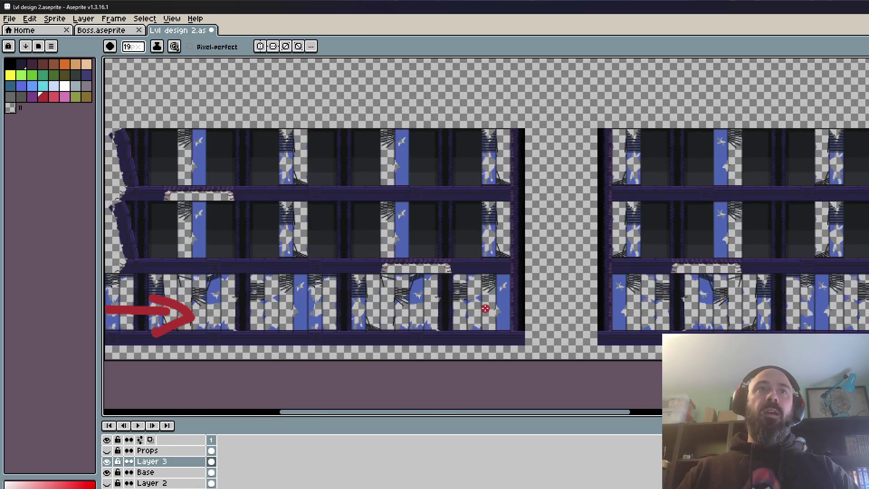
{"action": "mouse_move", "coordinate": [548, 301]}
{"action": "left_mouse_down"}
{"action": "mouse_move", "coordinate": [521, 286]}
{"action": "mouse_move", "coordinate": [537, 210]}
{"action": "left_mouse_up"}
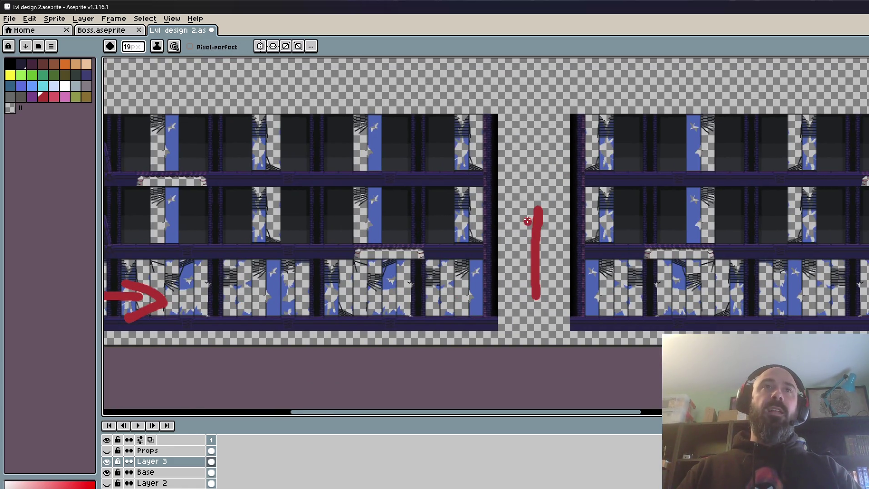
{"action": "scroll", "coordinate": [523, 281], "scroll_direction": "up", "scroll_amount": 2}
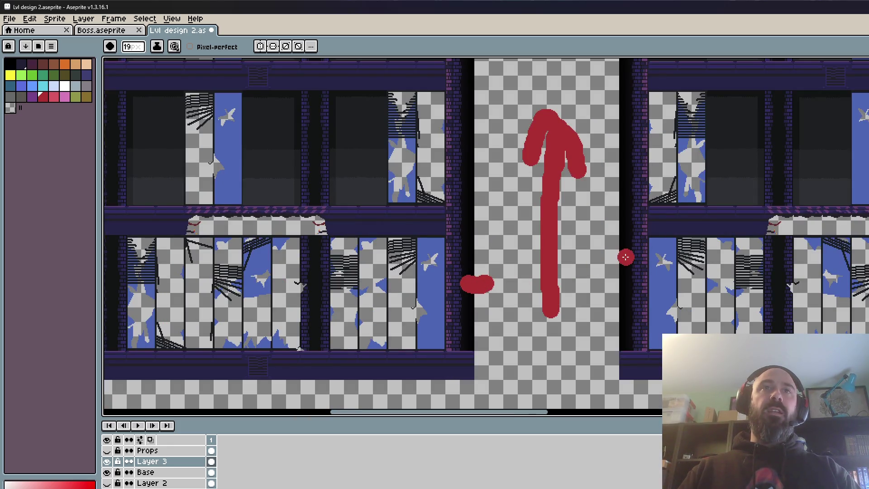
Add red dashes beside the gap, a curved stroke above the arrow, and a loop on top
{"action": "left_click_drag", "start_coordinate": [626, 257], "coordinate": [599, 257]}
{"action": "left_click_drag", "start_coordinate": [473, 213], "coordinate": [521, 213]}
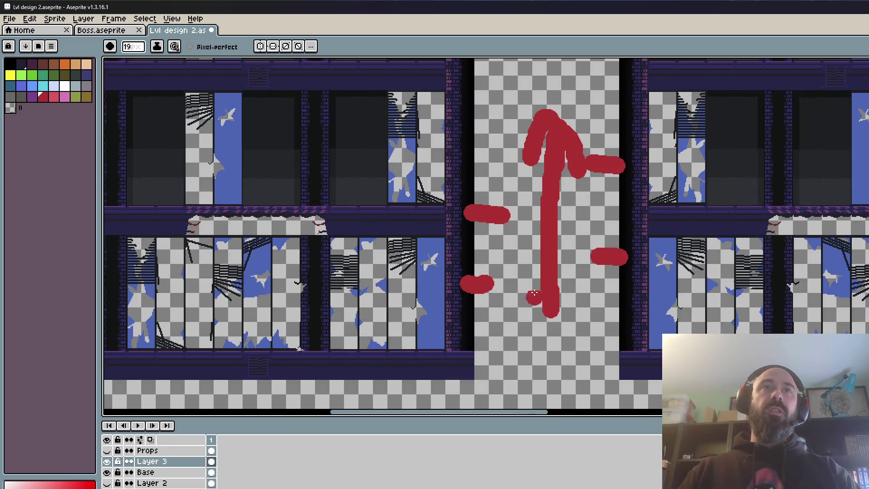
{"action": "scroll", "coordinate": [511, 190], "scroll_direction": "up", "scroll_amount": 5}
{"action": "left_click_drag", "start_coordinate": [479, 277], "coordinate": [595, 242]}
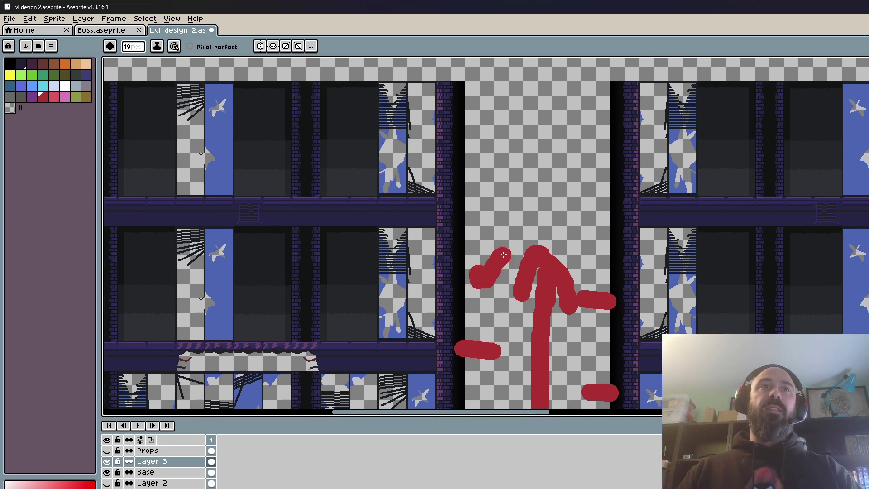
{"action": "key", "text": "ctrl+z"}
{"action": "left_click_drag", "start_coordinate": [459, 249], "coordinate": [604, 215]}
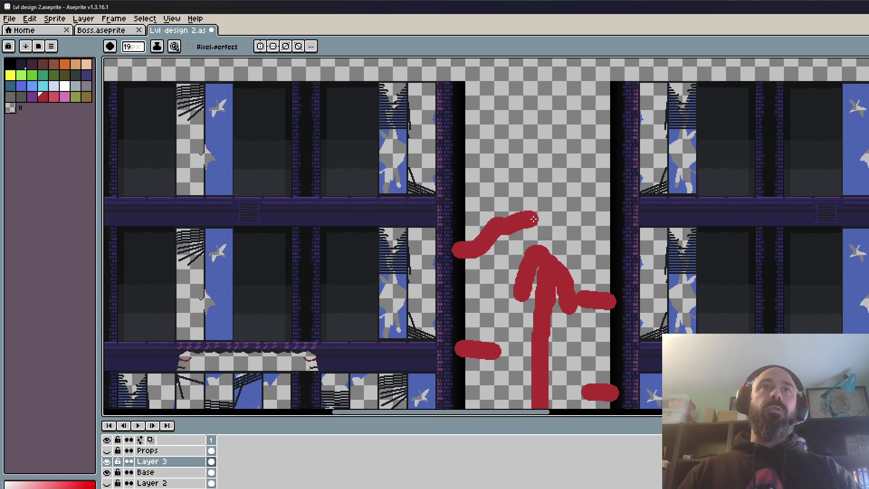
{"action": "left_click_drag", "start_coordinate": [507, 190], "coordinate": [566, 210]}
{"action": "scroll", "coordinate": [540, 207], "scroll_direction": "down", "scroll_amount": 2}
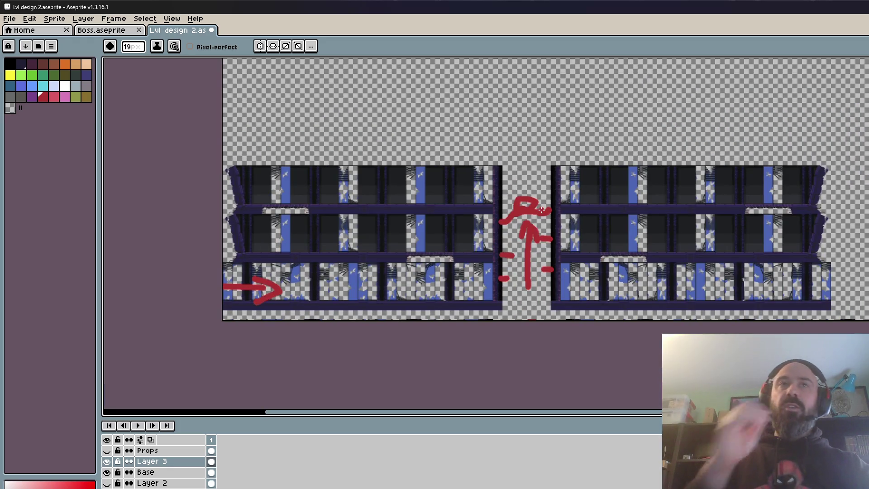
{"action": "scroll", "coordinate": [542, 209], "scroll_direction": "up", "scroll_amount": 1}
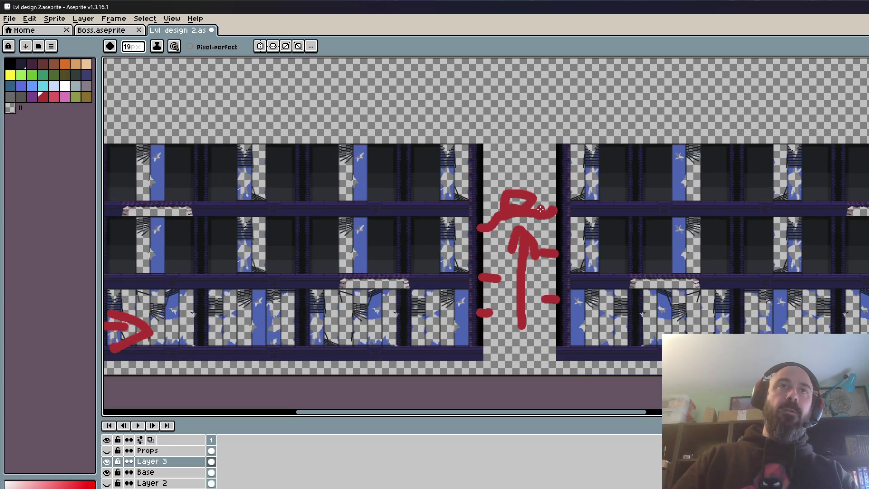
{"action": "scroll", "coordinate": [479, 210], "scroll_direction": "up", "scroll_amount": 1}
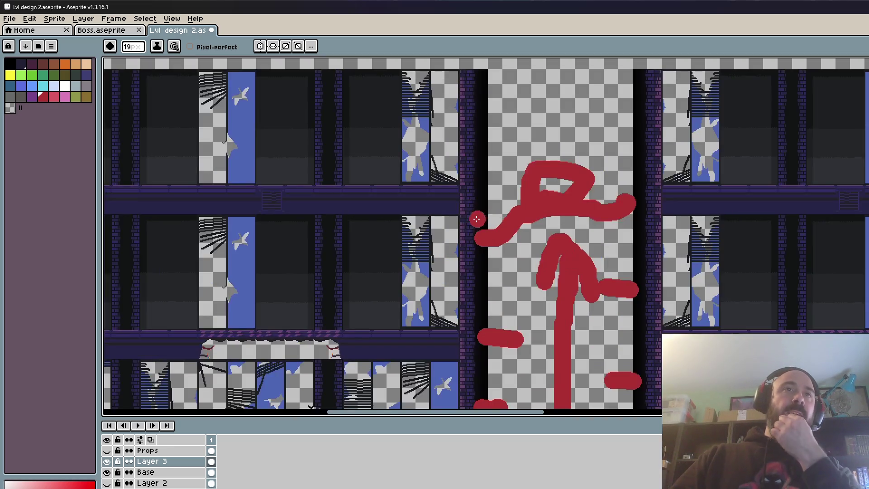
Return to the Base layer with the Rectangular Marquee tool
{"action": "left_click", "coordinate": [203, 473]}
{"action": "key", "text": "m"}
{"action": "scroll", "coordinate": [471, 330], "scroll_direction": "up", "scroll_amount": 4}
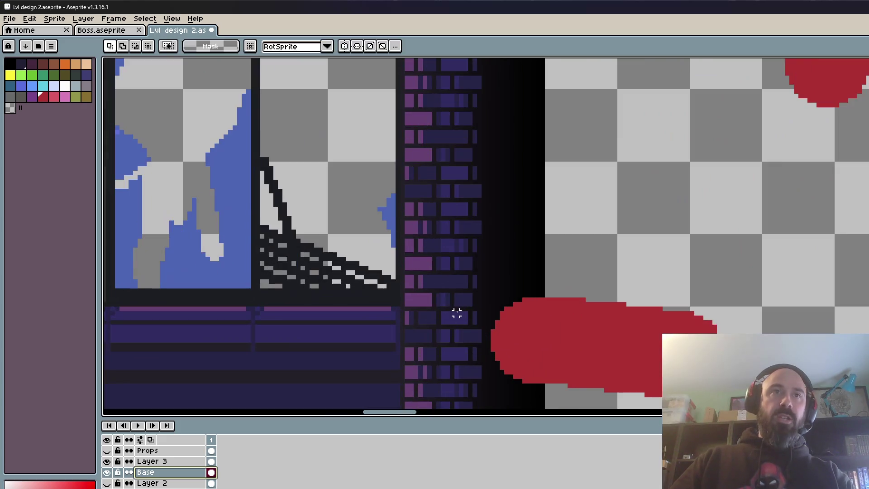
Hide the red annotation layer and delete the brick strip at the building's edge
{"action": "left_click", "coordinate": [106, 461]}
{"action": "scroll", "coordinate": [552, 303], "scroll_direction": "up", "scroll_amount": 1}
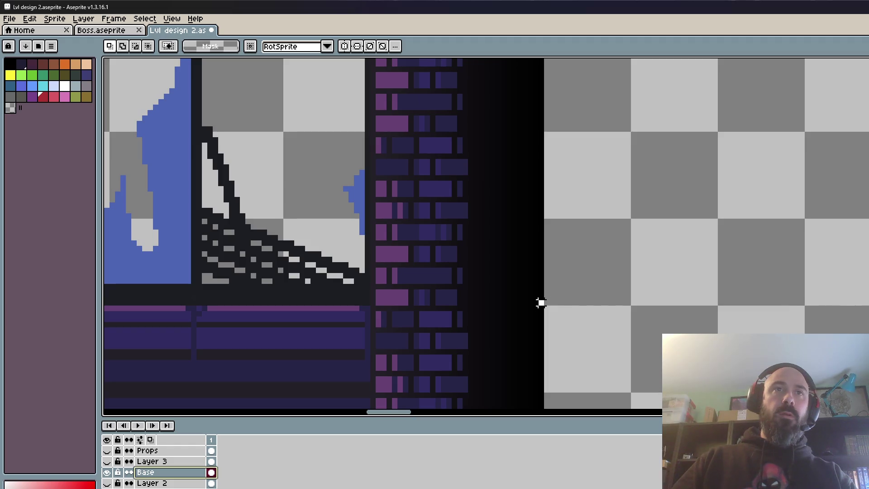
{"action": "left_click_drag", "start_coordinate": [540, 302], "coordinate": [382, 110]}
{"action": "scroll", "coordinate": [452, 299], "scroll_direction": "down", "scroll_amount": 1}
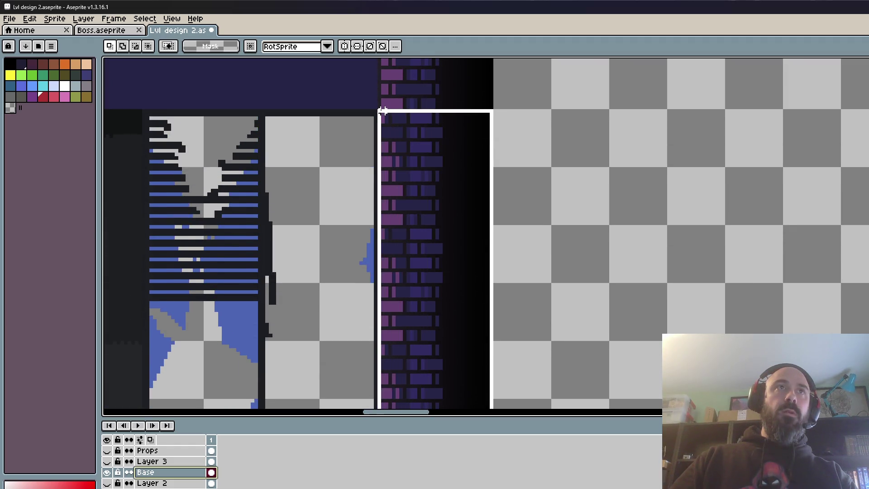
{"action": "key", "text": "Delete"}
{"action": "scroll", "coordinate": [466, 256], "scroll_direction": "down", "scroll_amount": 2}
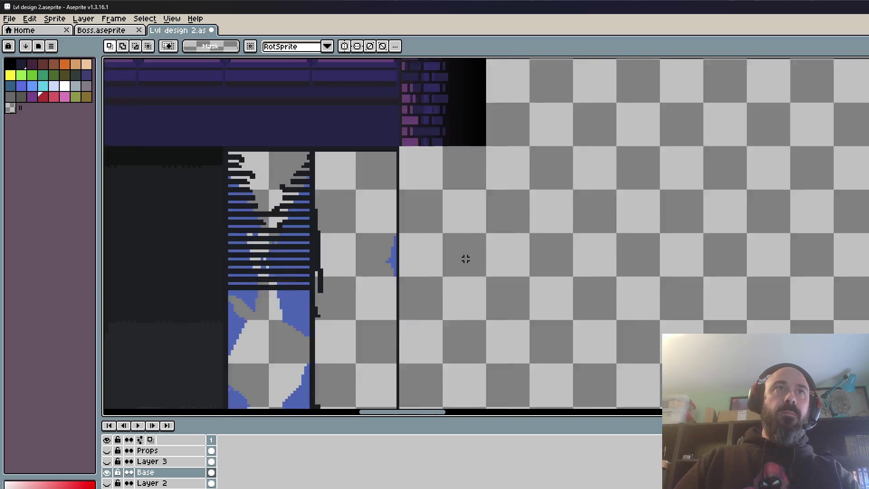
{"action": "scroll", "coordinate": [466, 203], "scroll_direction": "down", "scroll_amount": 2}
{"action": "scroll", "coordinate": [484, 229], "scroll_direction": "up", "scroll_amount": 2}
{"action": "scroll", "coordinate": [514, 233], "scroll_direction": "up", "scroll_amount": 1}
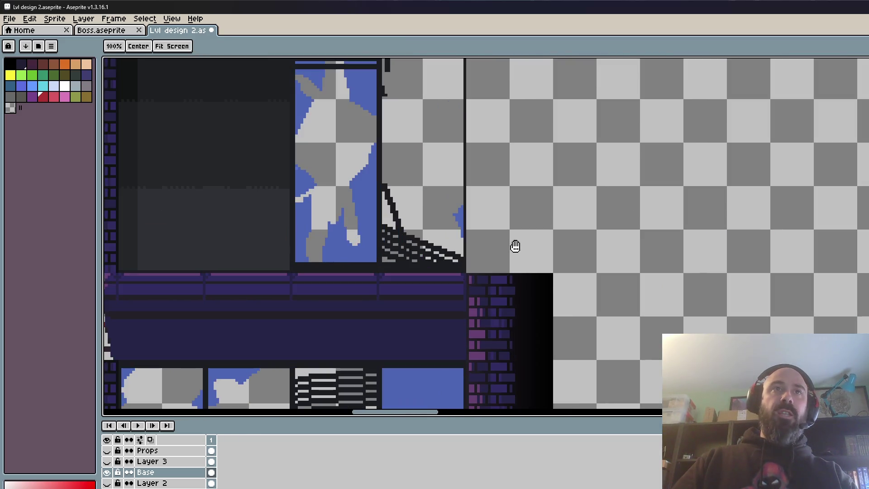
{"action": "scroll", "coordinate": [514, 244], "scroll_direction": "up", "scroll_amount": 1}
{"action": "scroll", "coordinate": [484, 270], "scroll_direction": "down", "scroll_amount": 1}
{"action": "scroll", "coordinate": [492, 256], "scroll_direction": "up", "scroll_amount": 1}
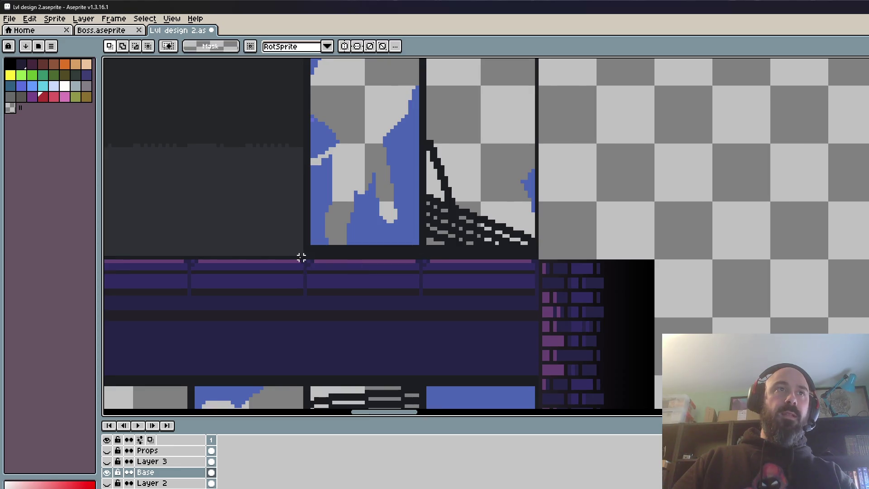
Move a selected section of the purple floor strip to the right and commit it
{"action": "left_click_drag", "start_coordinate": [352, 289], "coordinate": [536, 387]}
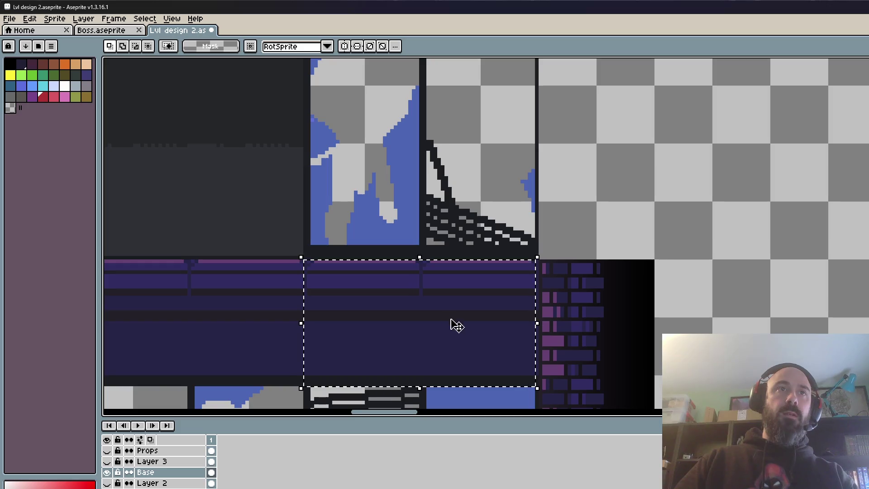
{"action": "left_click_drag", "start_coordinate": [442, 309], "coordinate": [543, 310]}
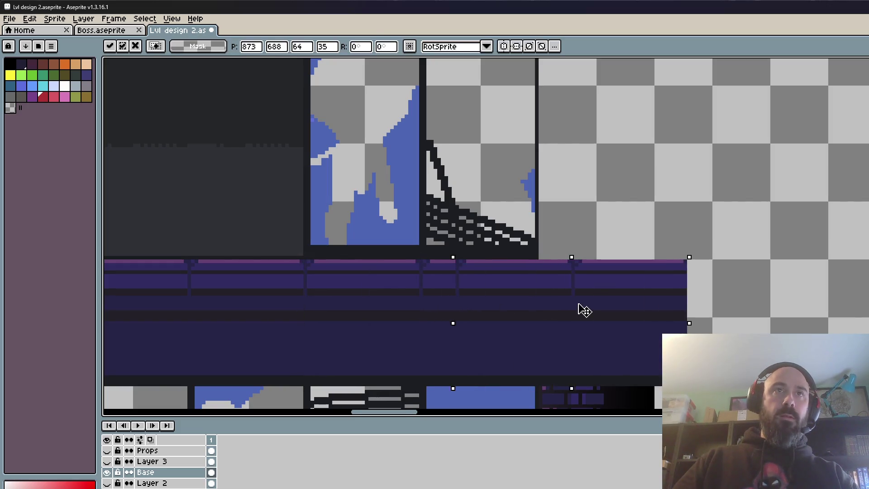
{"action": "key", "text": "Return"}
{"action": "scroll", "coordinate": [568, 281], "scroll_direction": "down", "scroll_amount": 1}
{"action": "scroll", "coordinate": [570, 300], "scroll_direction": "down", "scroll_amount": 1}
{"action": "scroll", "coordinate": [532, 249], "scroll_direction": "up", "scroll_amount": 1}
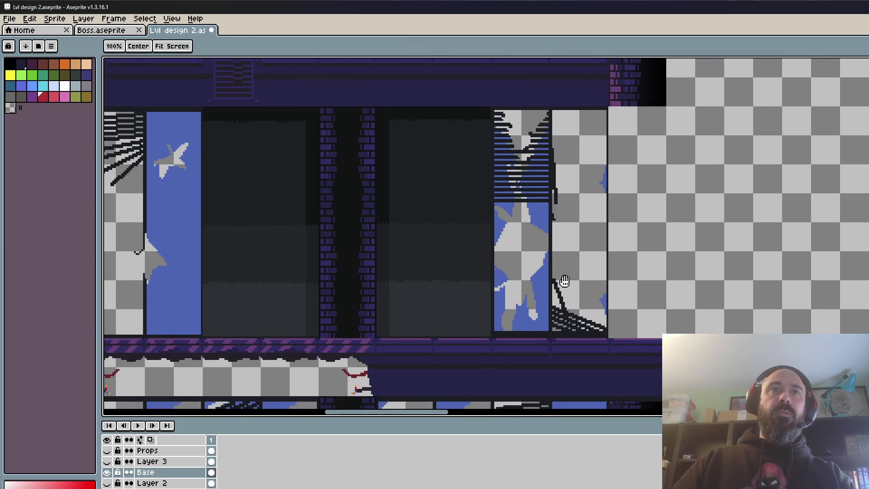
{"action": "scroll", "coordinate": [550, 247], "scroll_direction": "down", "scroll_amount": 1}
{"action": "scroll", "coordinate": [570, 274], "scroll_direction": "up", "scroll_amount": 1}
Show Layer 3 again and shift its red blob down and to the right
{"action": "left_click", "coordinate": [106, 462]}
{"action": "mouse_move", "coordinate": [615, 253]}
{"action": "left_mouse_down"}
{"action": "mouse_move", "coordinate": [501, 213]}
{"action": "mouse_move", "coordinate": [597, 253]}
{"action": "mouse_move", "coordinate": [676, 310]}
{"action": "left_mouse_up"}
{"action": "left_click", "coordinate": [161, 462]}
{"action": "left_click_drag", "start_coordinate": [593, 252], "coordinate": [618, 280]}
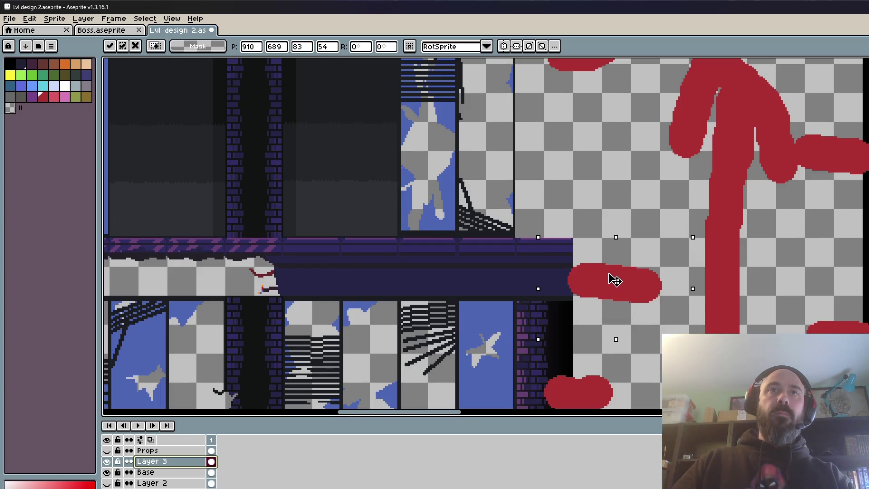
Commit the moved red blob, deselect, and erase the large red figure with a transparent fill
{"action": "key", "text": "Return"}
{"action": "key", "text": "ctrl+d"}
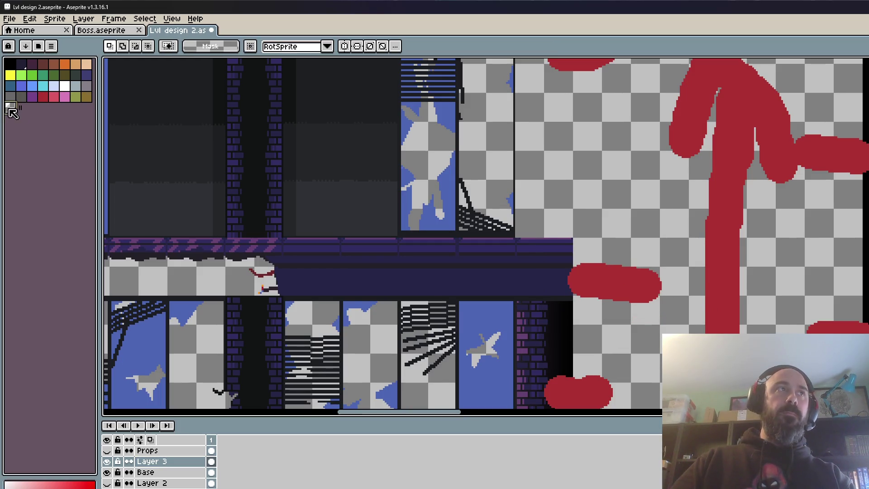
{"action": "key", "text": "g"}
{"action": "left_click", "coordinate": [717, 249]}
{"action": "scroll", "coordinate": [706, 254], "scroll_direction": "down", "scroll_amount": 2}
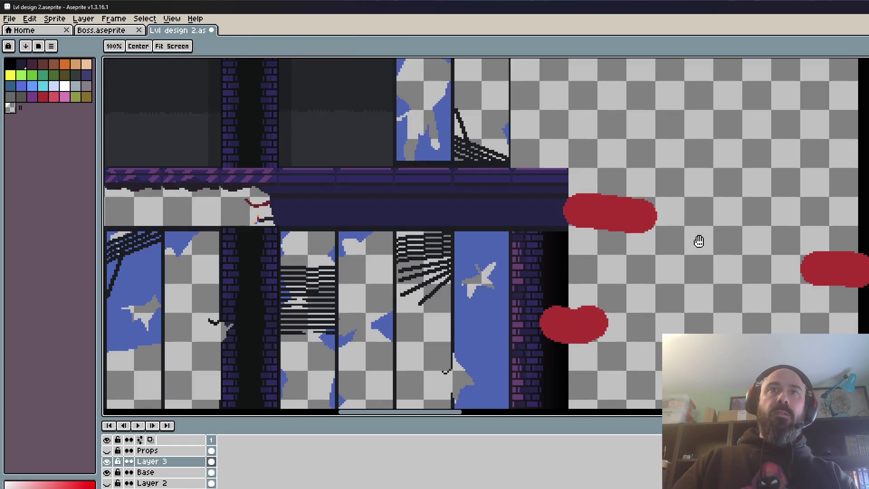
{"action": "scroll", "coordinate": [705, 257], "scroll_direction": "up", "scroll_amount": 2}
Draw a dark red route stroke from the right across the upper room, undoing a smaller trial mark
{"action": "left_click", "coordinate": [43, 96]}
{"action": "key", "text": "b"}
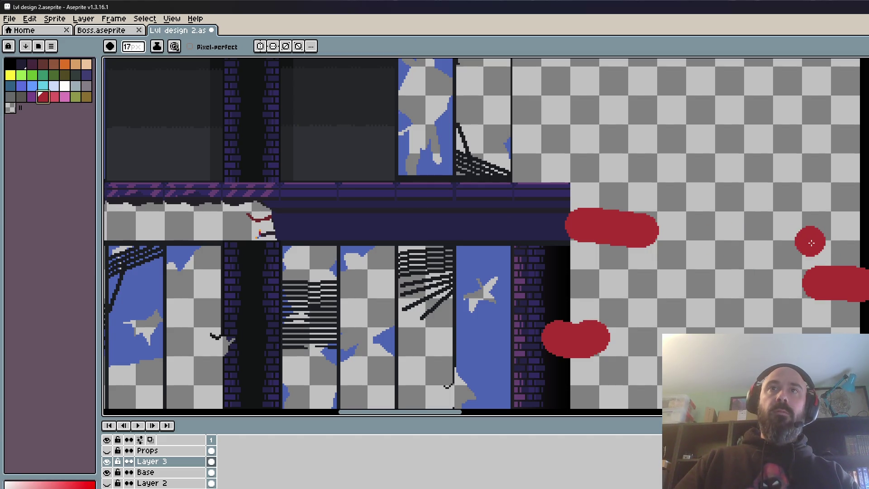
{"action": "mouse_move", "coordinate": [811, 239]}
{"action": "left_mouse_down"}
{"action": "mouse_move", "coordinate": [514, 142]}
{"action": "mouse_move", "coordinate": [566, 254]}
{"action": "mouse_move", "coordinate": [484, 254]}
{"action": "left_mouse_up"}
{"action": "scroll", "coordinate": [466, 309], "scroll_direction": "up", "scroll_amount": 2}
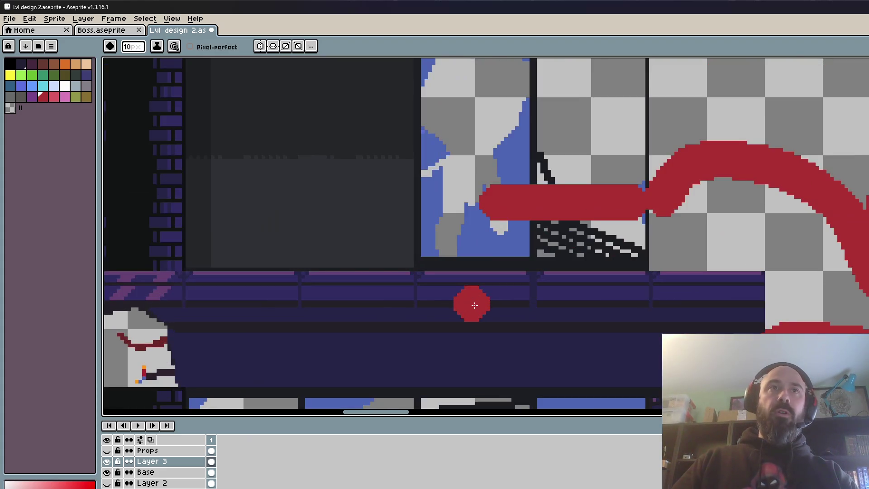
{"action": "scroll", "coordinate": [448, 266], "scroll_direction": "up", "scroll_amount": 1}
{"action": "key", "text": "minus"}
{"action": "key", "text": "minus"}
{"action": "key", "text": "minus"}
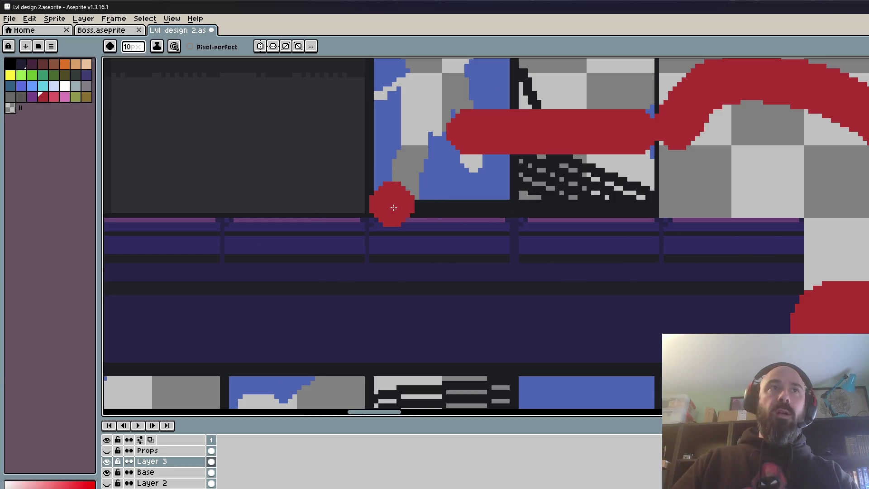
{"action": "scroll", "coordinate": [385, 217], "scroll_direction": "down", "scroll_amount": 1}
{"action": "left_click_drag", "start_coordinate": [376, 224], "coordinate": [380, 349]}
{"action": "key", "text": "ctrl+z"}
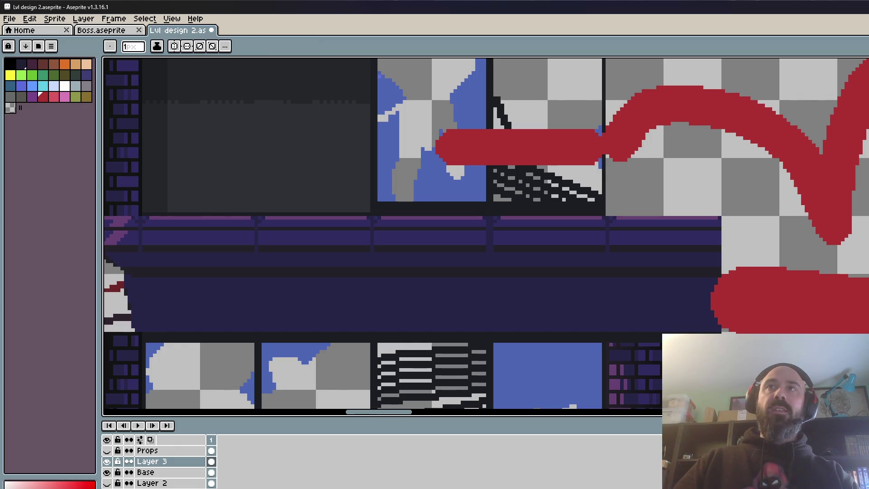
Outline a floor section with a thin red rectangle
{"action": "left_click_drag", "start_coordinate": [377, 201], "coordinate": [737, 346]}
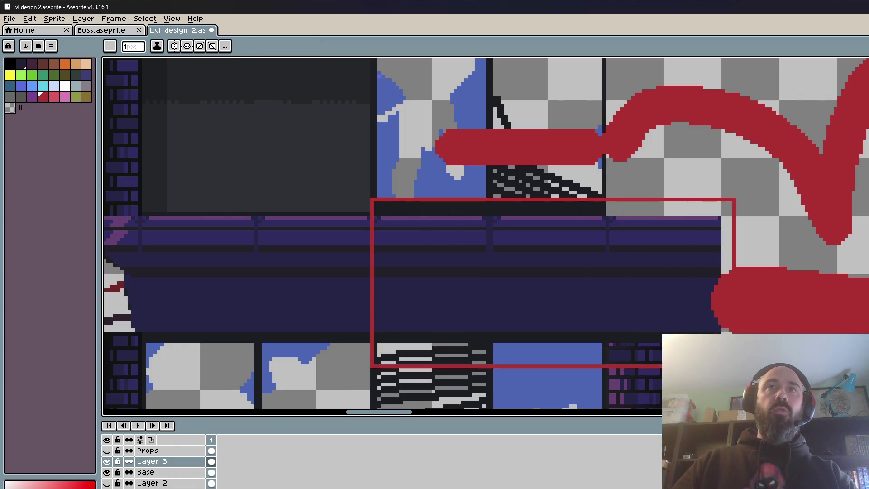
{"action": "scroll", "coordinate": [737, 346], "scroll_direction": "down", "scroll_amount": 1}
{"action": "scroll", "coordinate": [737, 346], "scroll_direction": "down", "scroll_amount": 1}
{"action": "scroll", "coordinate": [736, 346], "scroll_direction": "up", "scroll_amount": 3}
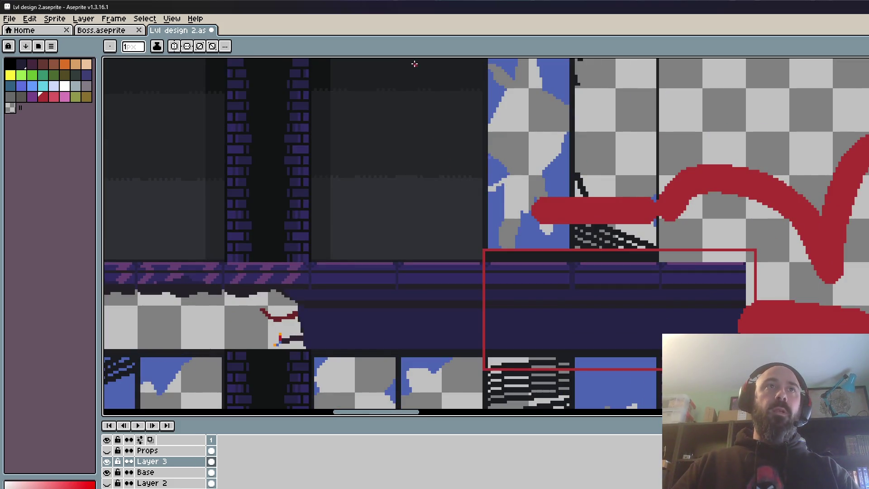
Draw two tall narrow red rectangles marking spots in the dark upper rooms
{"action": "left_click_drag", "start_coordinate": [414, 63], "coordinate": [451, 258]}
{"action": "scroll", "coordinate": [458, 243], "scroll_direction": "down", "scroll_amount": 3}
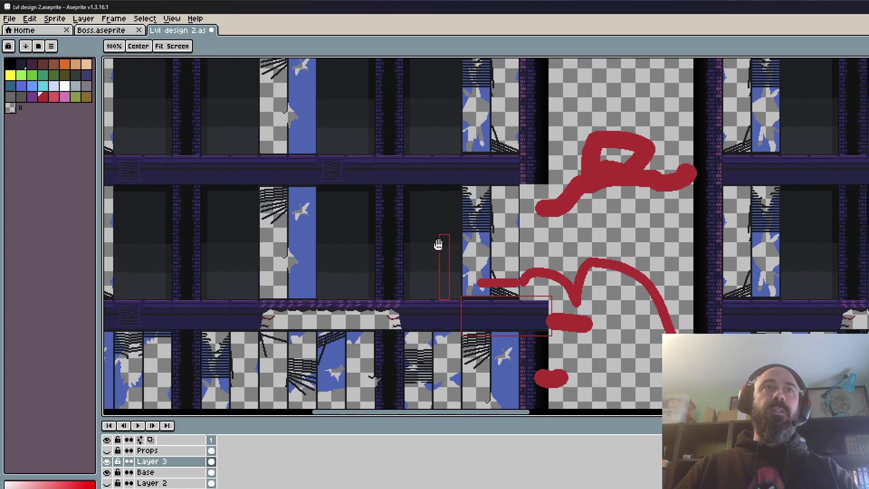
{"action": "scroll", "coordinate": [438, 244], "scroll_direction": "up", "scroll_amount": 3}
{"action": "left_click_drag", "start_coordinate": [437, 143], "coordinate": [446, 161]}
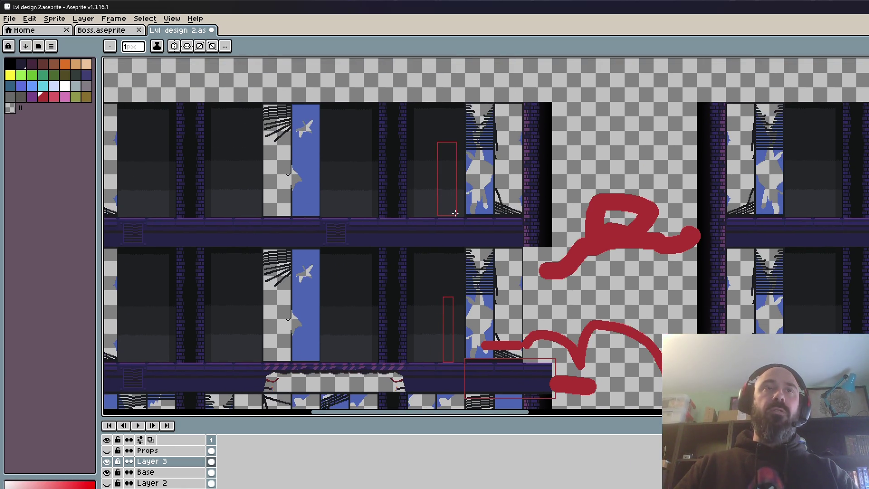
{"action": "scroll", "coordinate": [455, 213], "scroll_direction": "down", "scroll_amount": 3}
{"action": "scroll", "coordinate": [496, 254], "scroll_direction": "up", "scroll_amount": 3}
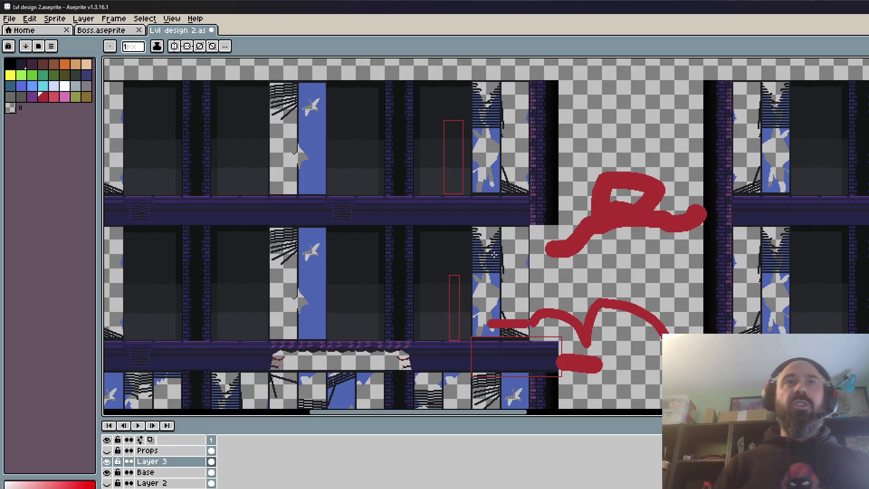
{"action": "scroll", "coordinate": [468, 241], "scroll_direction": "up", "scroll_amount": 2}
{"action": "scroll", "coordinate": [588, 327], "scroll_direction": "down", "scroll_amount": 2}
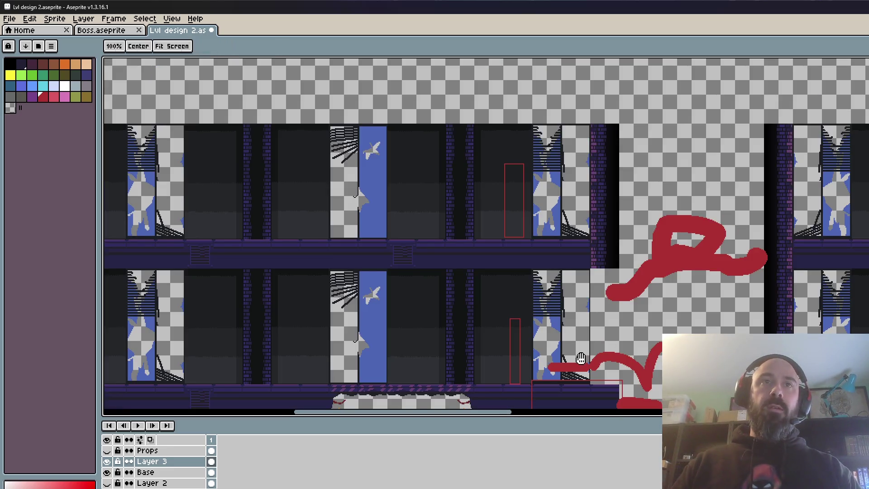
{"action": "scroll", "coordinate": [588, 327], "scroll_direction": "up", "scroll_amount": 2}
{"action": "scroll", "coordinate": [549, 219], "scroll_direction": "up", "scroll_amount": 2}
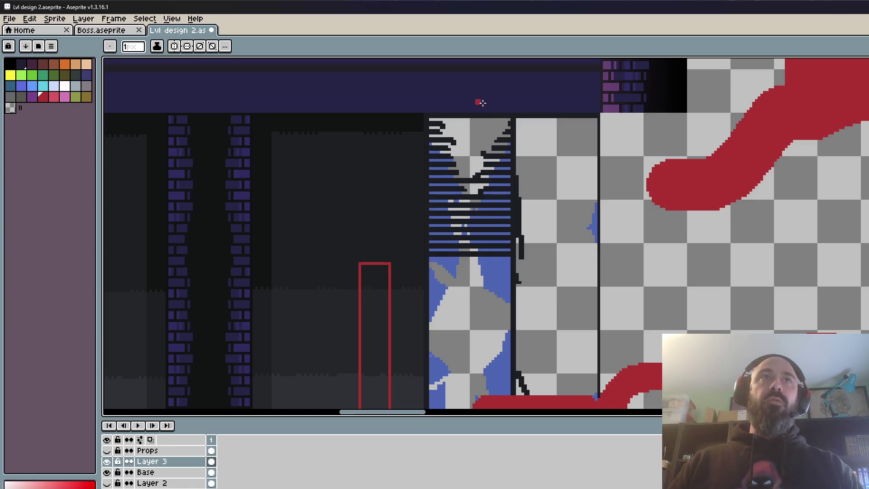
{"action": "scroll", "coordinate": [589, 157], "scroll_direction": "down", "scroll_amount": 2}
{"action": "scroll", "coordinate": [588, 157], "scroll_direction": "down", "scroll_amount": 1}
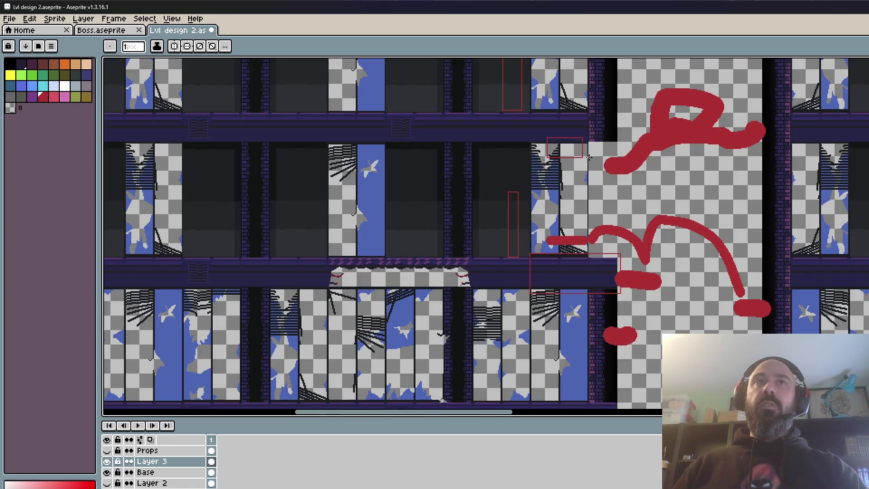
{"action": "scroll", "coordinate": [518, 192], "scroll_direction": "up", "scroll_amount": 1}
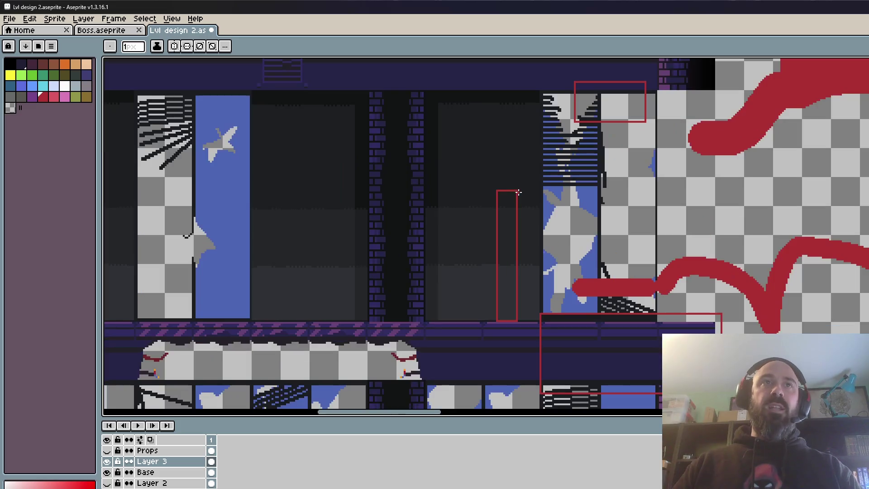
{"action": "scroll", "coordinate": [586, 247], "scroll_direction": "down", "scroll_amount": 1}
{"action": "scroll", "coordinate": [604, 257], "scroll_direction": "down", "scroll_amount": 1}
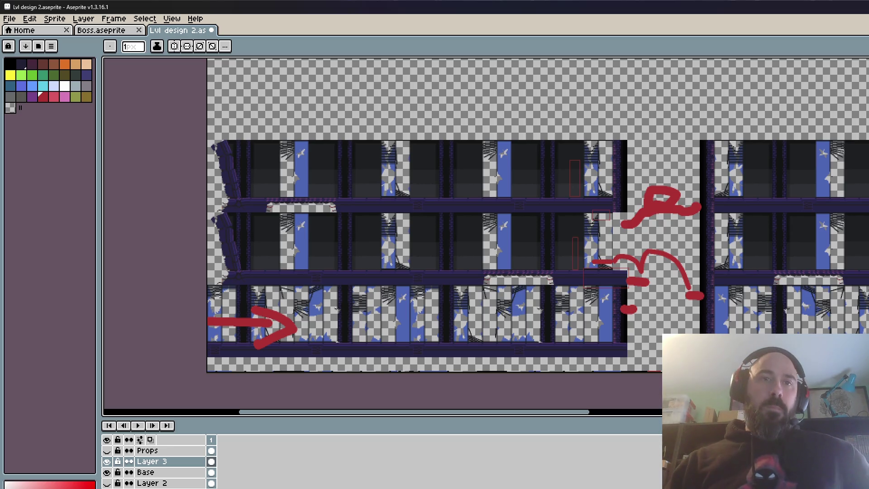
Switch to the Twitch stream in the browser, then minimize it to reveal File Explorer
{"action": "key", "text": "alt+Tab"}
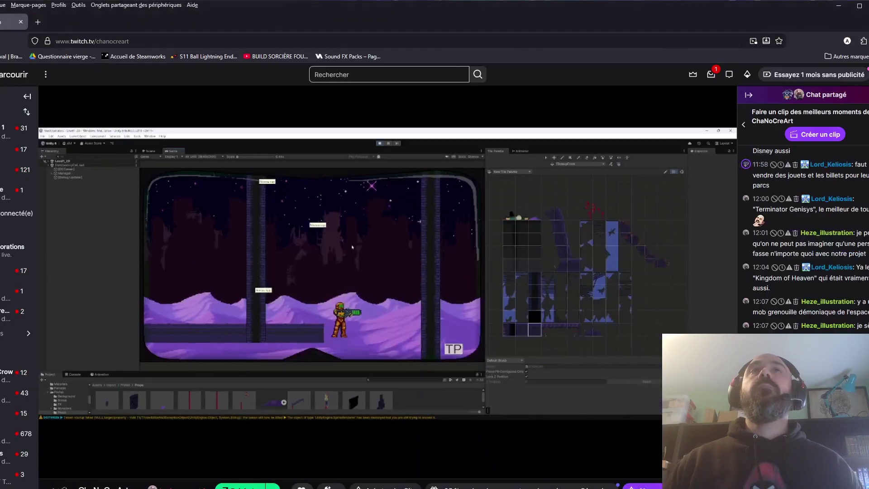
{"action": "left_click", "coordinate": [838, 6]}
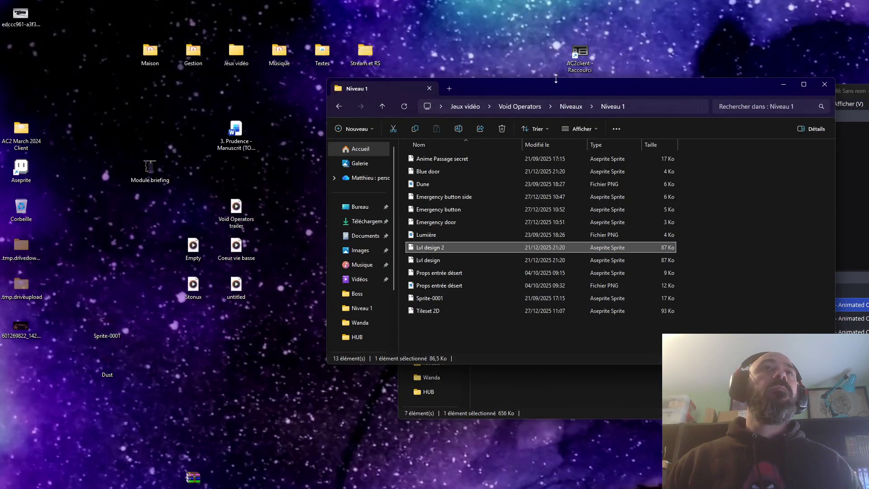
Move the Niveau 1 window aside, open the V0.13 build folder and select VoidOperators.exe
{"action": "left_click_drag", "start_coordinate": [555, 79], "coordinate": [548, 155]}
{"action": "double_click", "coordinate": [448, 90]}
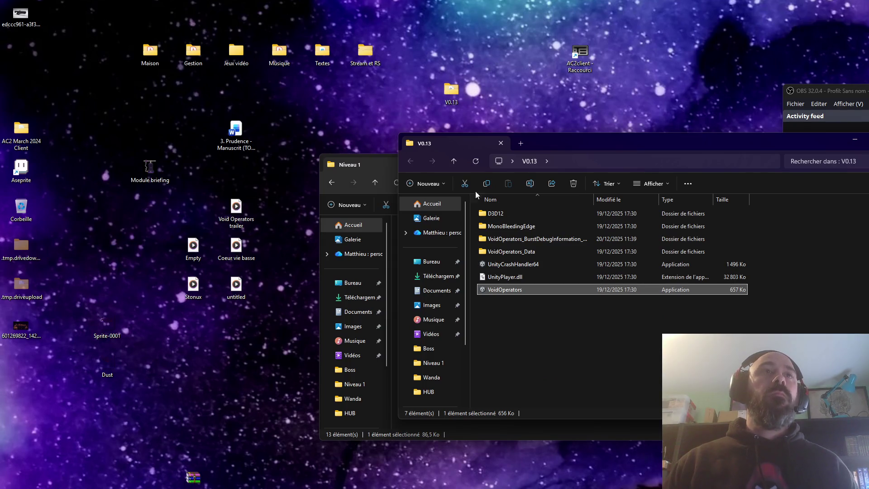
{"action": "left_click", "coordinate": [509, 295]}
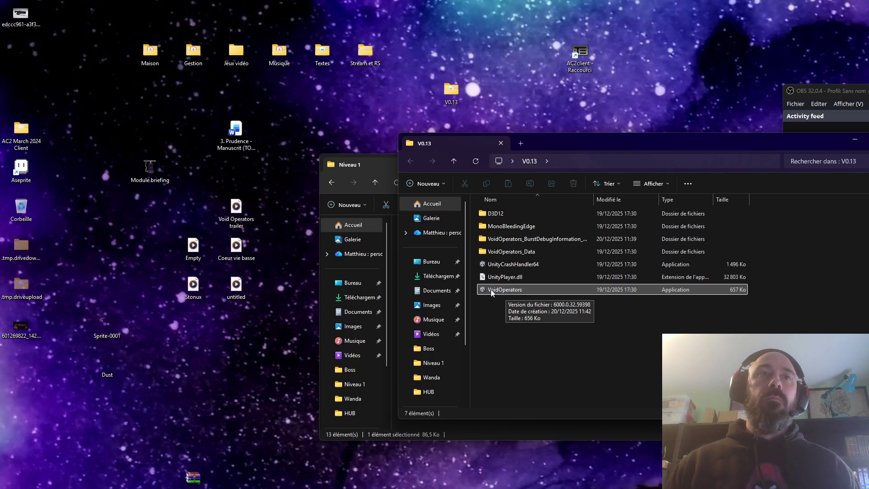
{"action": "left_click", "coordinate": [492, 292]}
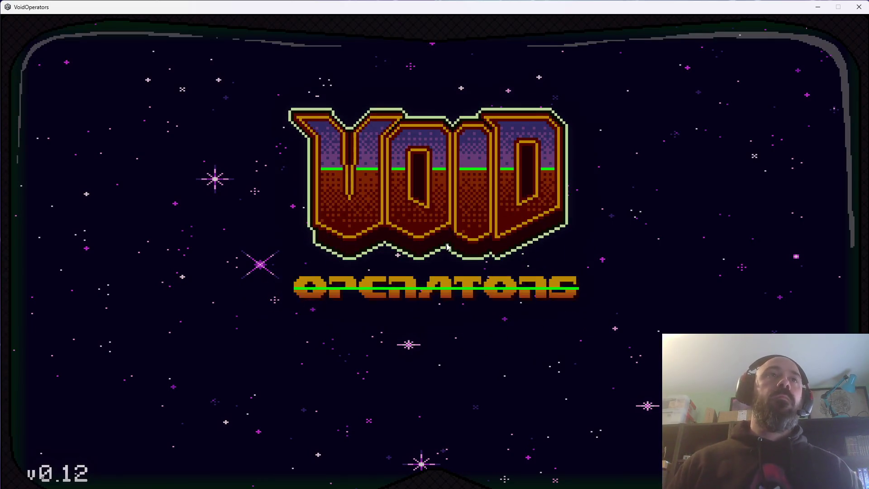
Start the game, run through the lab onto the teleporter pad, and enter Mission 1's ruined building
{"action": "key", "text": "Return"}
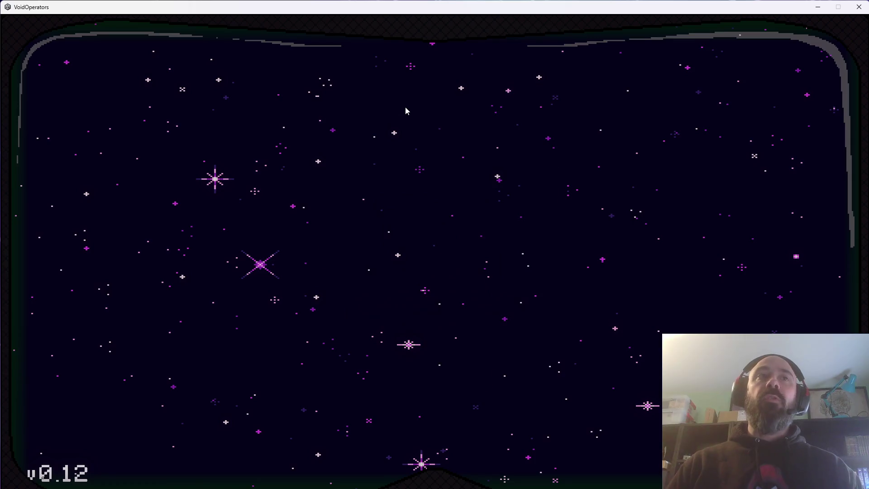
{"action": "key", "text": "Return"}
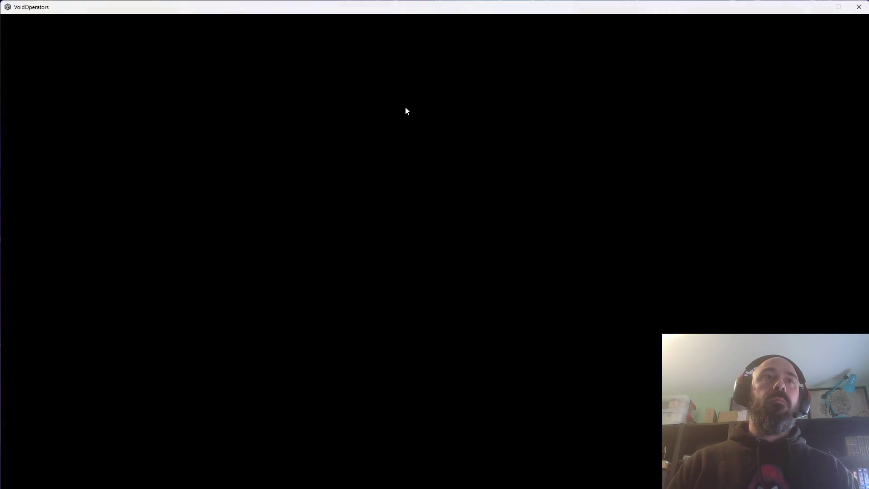
{"action": "key", "text": "Right"}
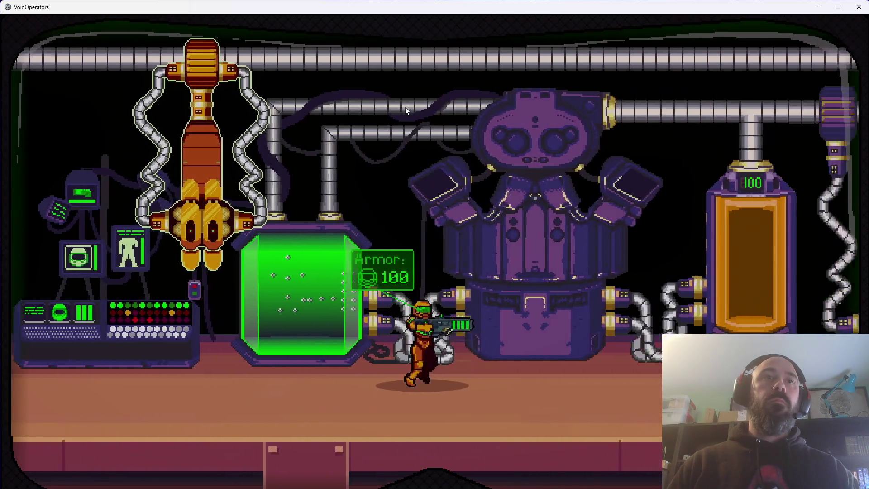
{"action": "key", "text": "Right"}
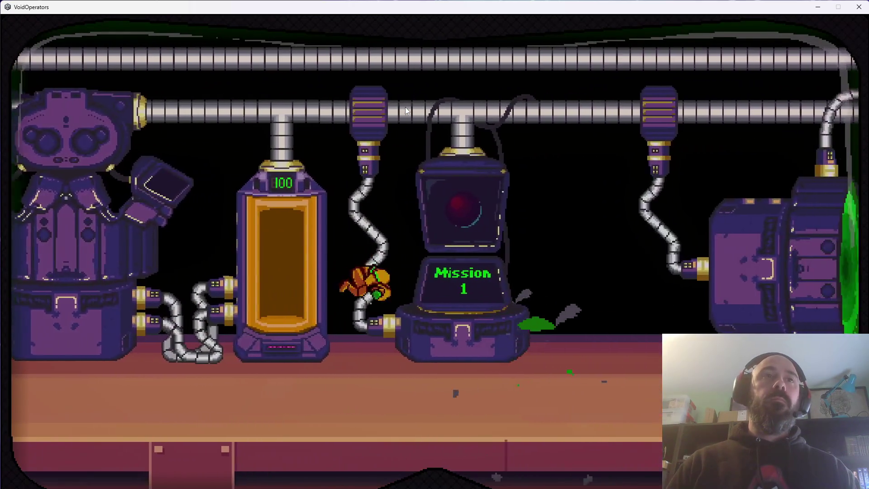
{"action": "key", "text": "space"}
{"action": "key", "text": "space"}
{"action": "key", "text": "Right"}
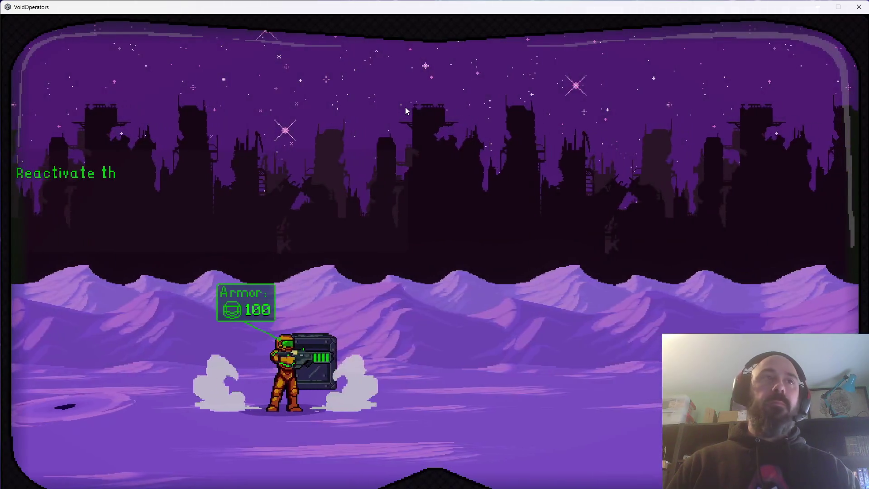
{"action": "key", "text": "Left"}
{"action": "key", "text": "Left"}
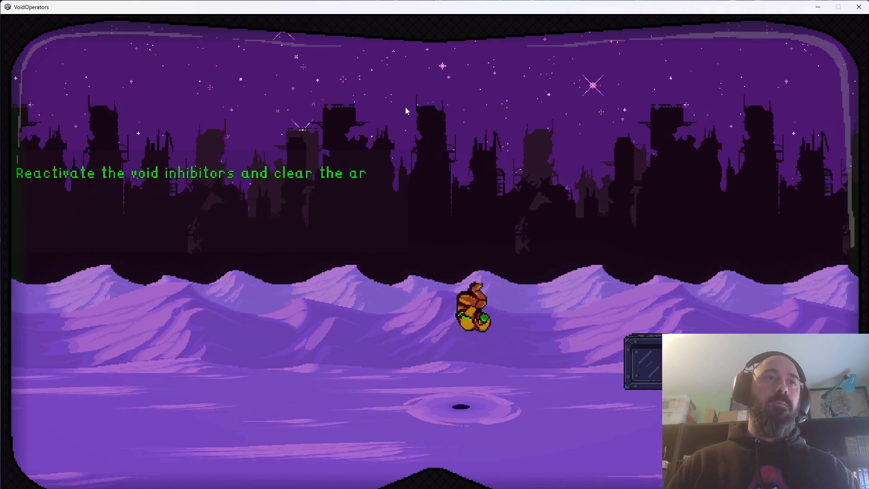
{"action": "key", "text": "Left"}
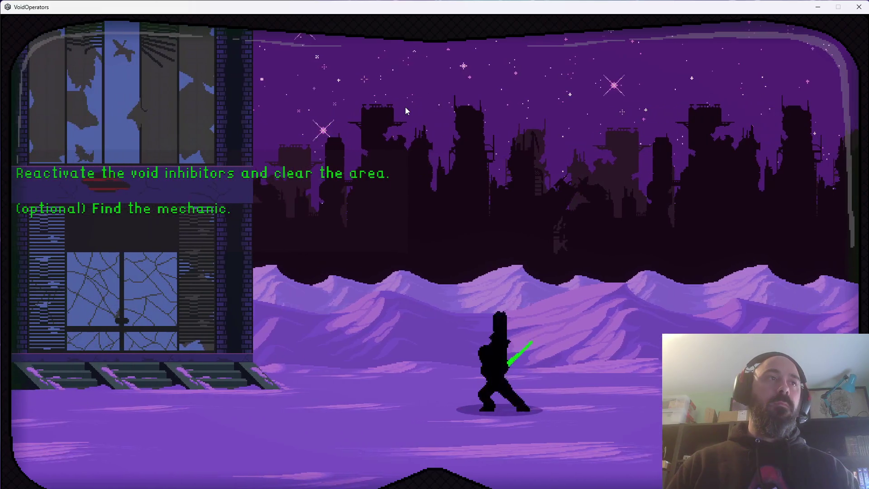
{"action": "key", "text": "Left"}
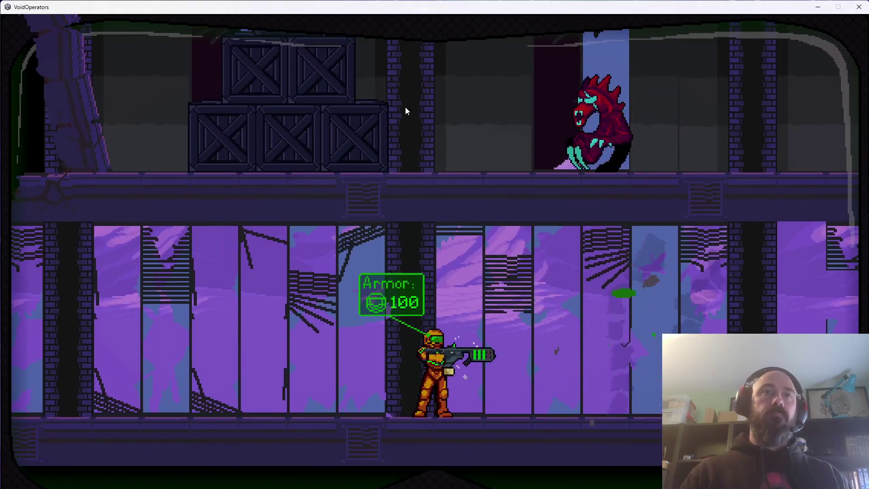
Run right onto the crate stack, jump to the upper floor, then drop down and shoot the alien
{"action": "key", "text": "Right"}
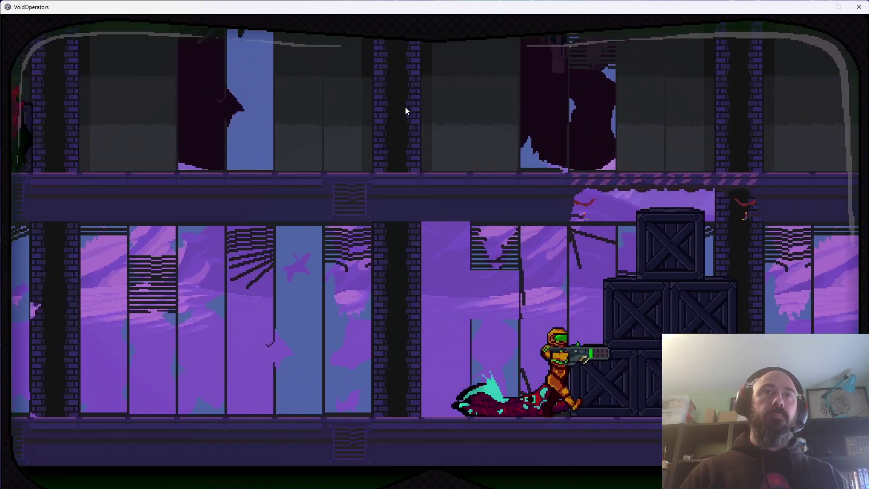
{"action": "key", "text": "Right"}
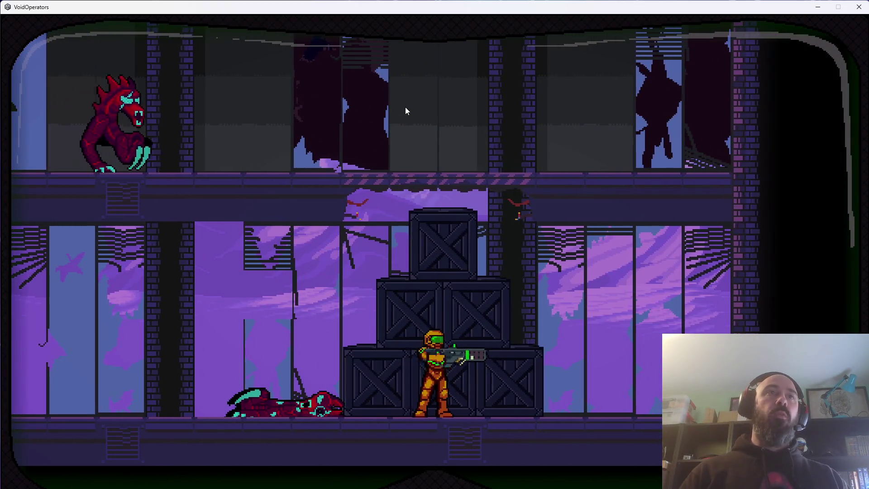
{"action": "key", "text": "space"}
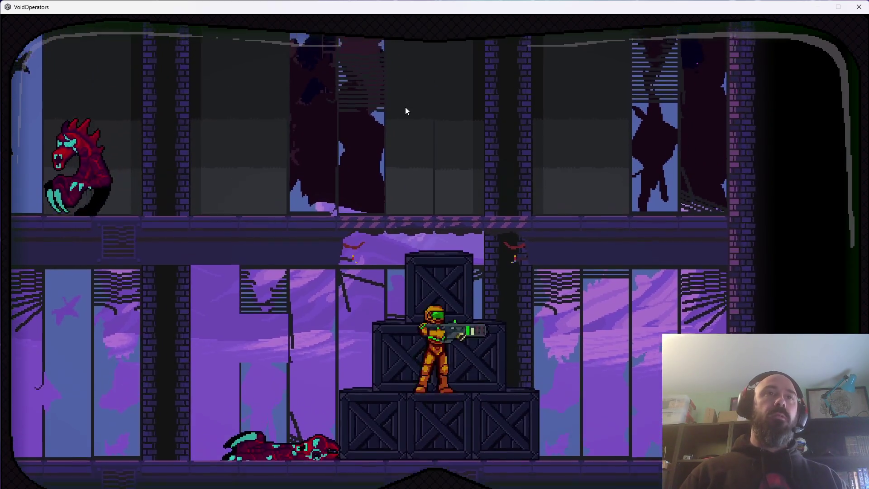
{"action": "key", "text": "space"}
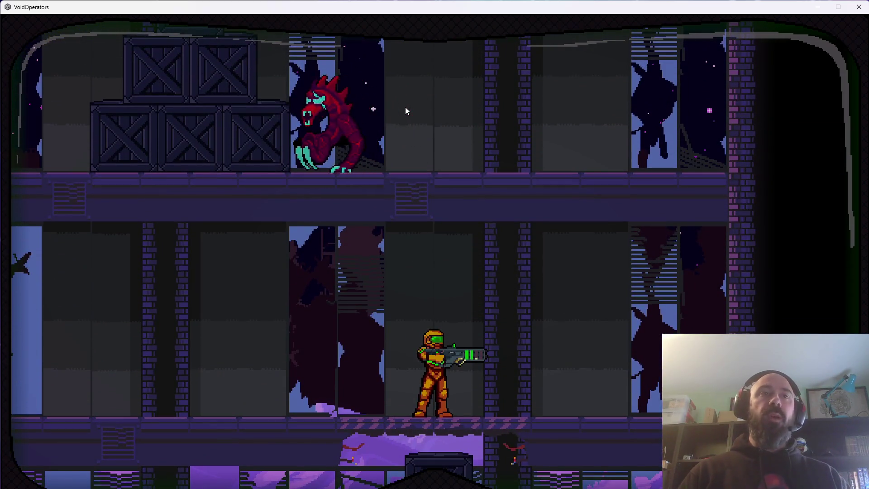
{"action": "key", "text": "Left"}
{"action": "key", "text": "Down"}
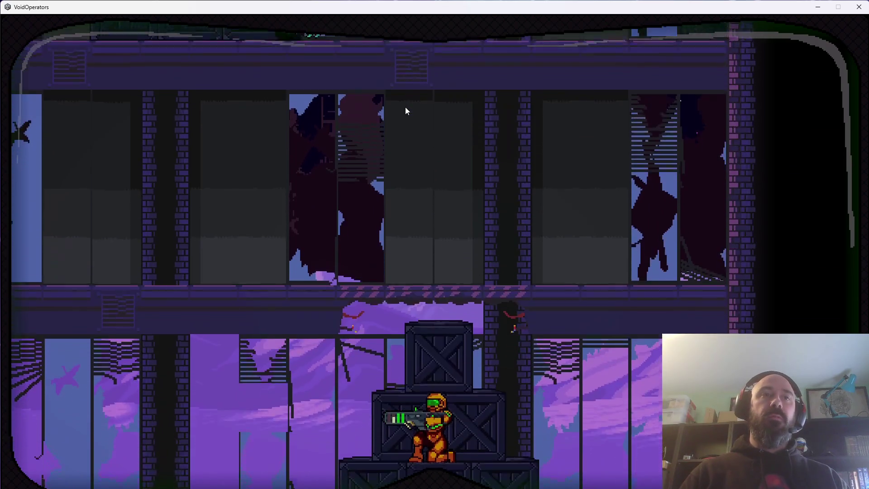
{"action": "key", "text": "space"}
{"action": "key", "text": "space"}
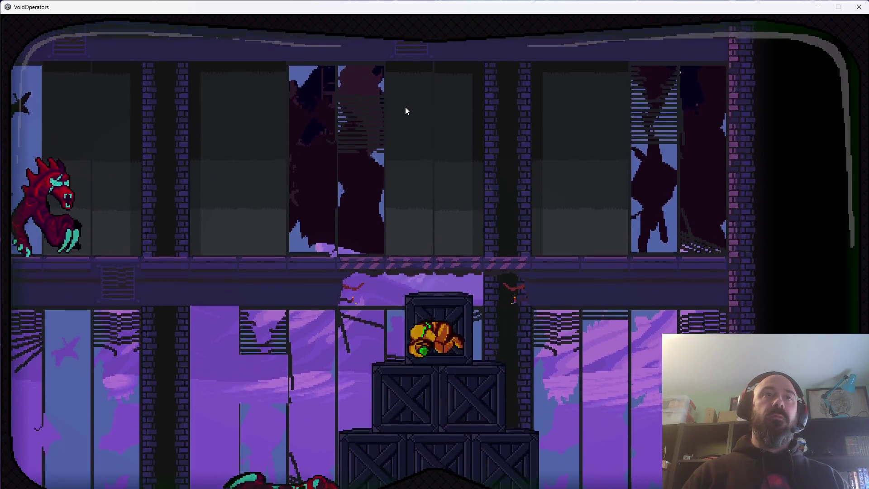
{"action": "key", "text": "Left"}
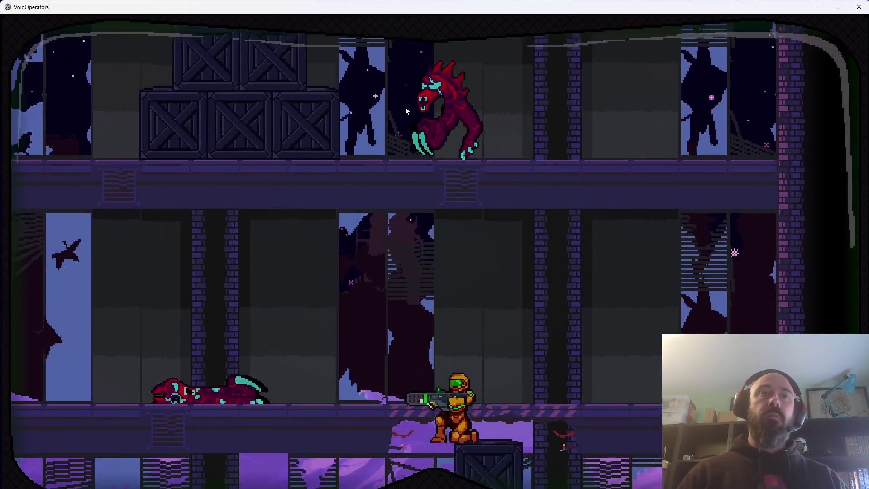
{"action": "key", "text": "Down"}
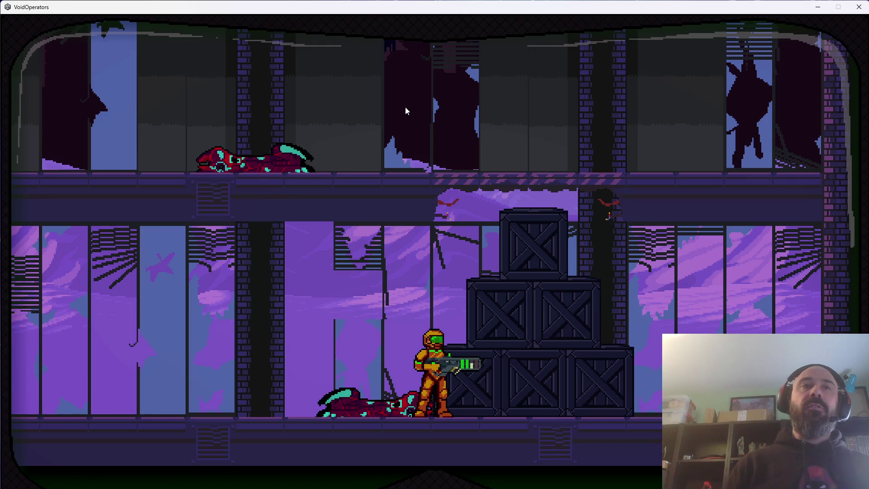
Jump between the crates and upper floors, dropping through floor holes and somersaulting back up
{"action": "key", "text": "space"}
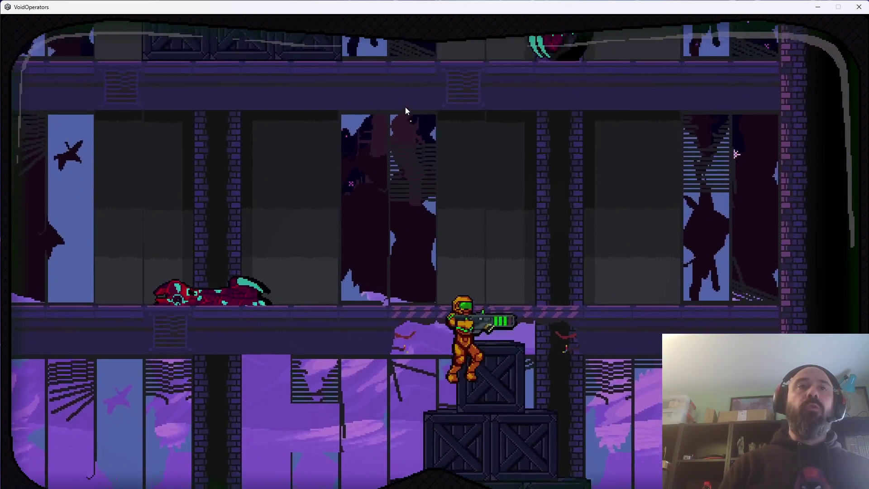
{"action": "key", "text": "space"}
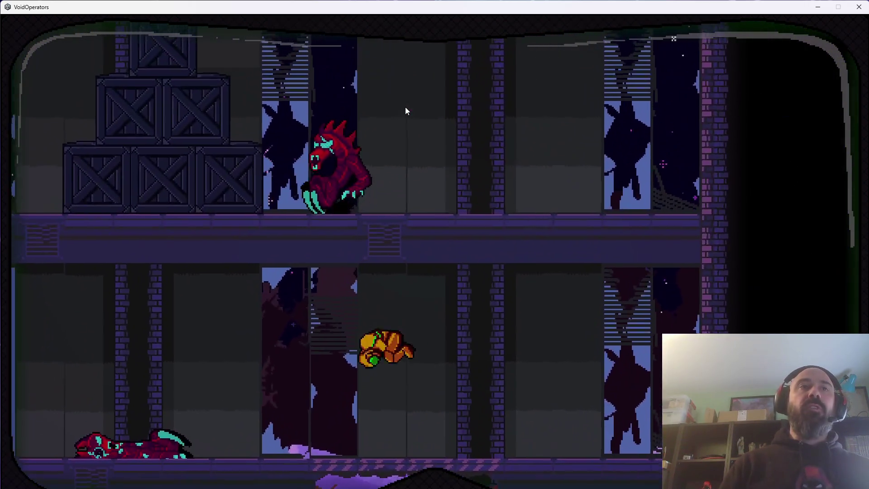
{"action": "key", "text": "Left"}
{"action": "key", "text": "Down"}
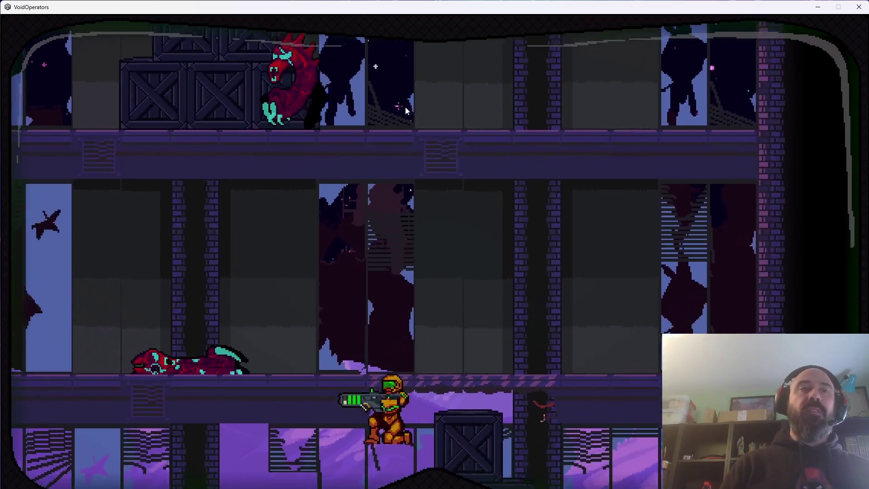
{"action": "key", "text": "Right"}
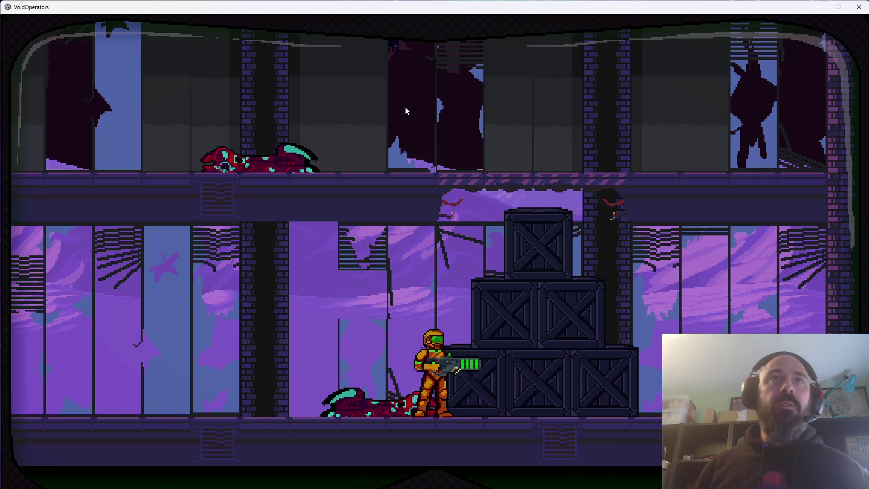
{"action": "key", "text": "space"}
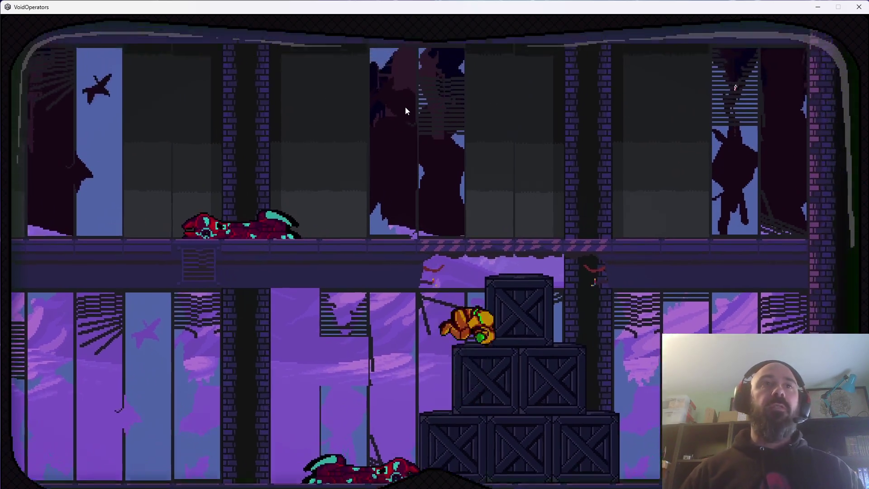
{"action": "key", "text": "Left"}
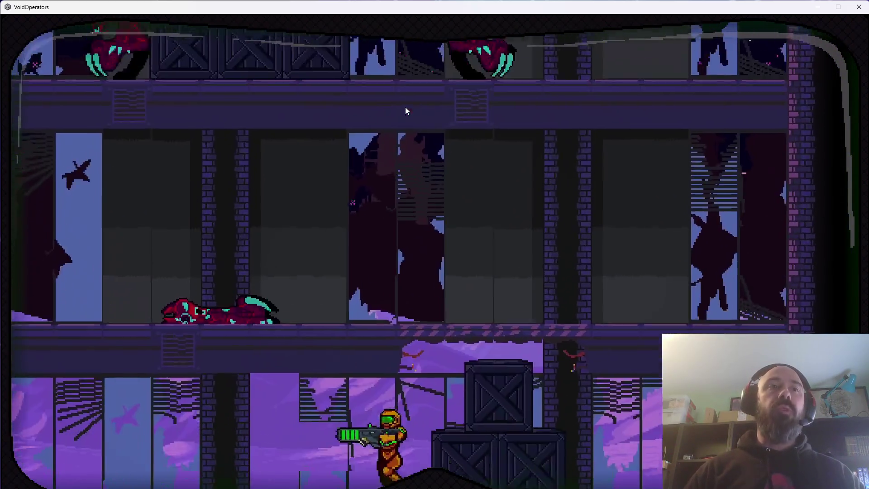
{"action": "key", "text": "space"}
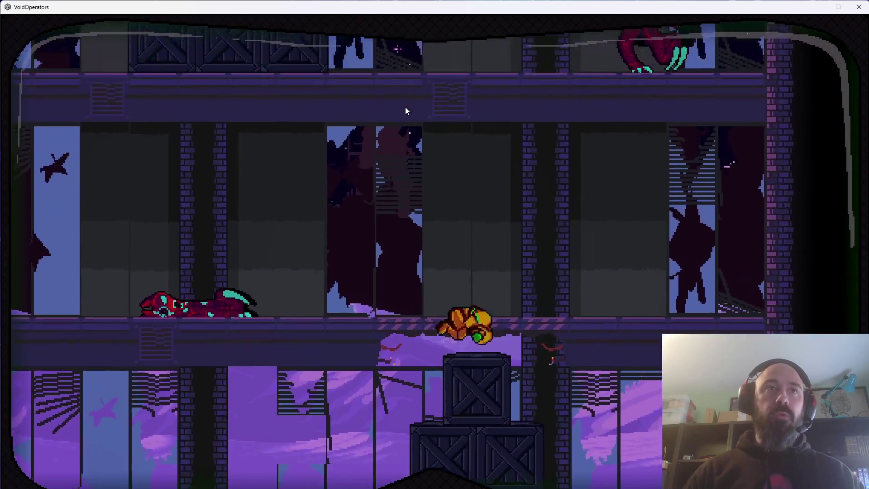
{"action": "key", "text": "space"}
{"action": "key", "text": "Right"}
{"action": "key", "text": "Down"}
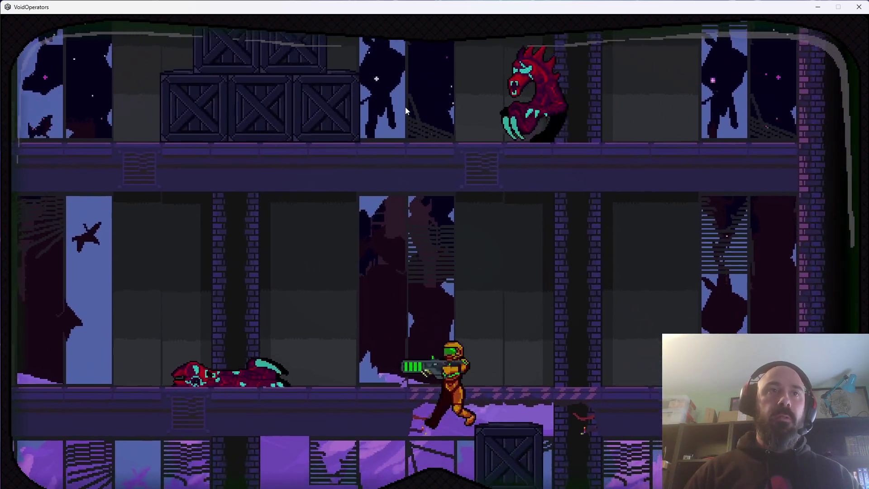
Climb from the crates to the middle and upper floors, dropping back through the striped platforms
{"action": "key", "text": "space"}
{"action": "key", "text": "space"}
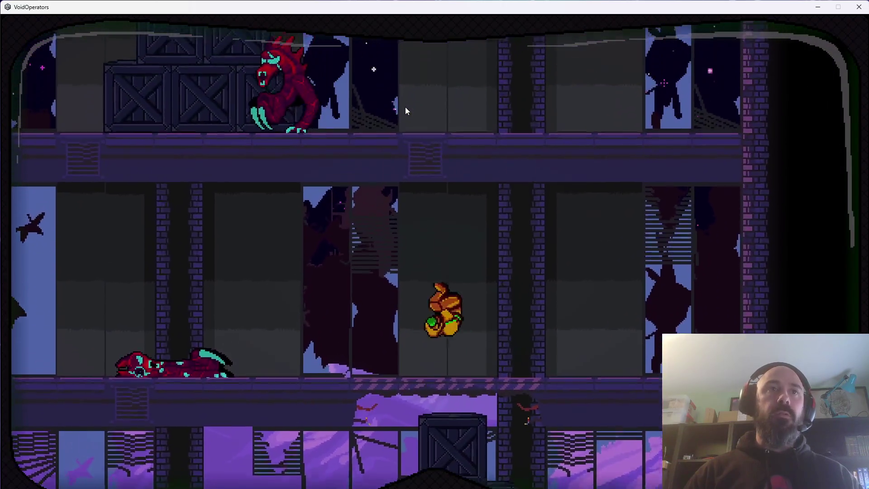
{"action": "key", "text": "Left"}
{"action": "key", "text": "Down"}
{"action": "key", "text": "Right"}
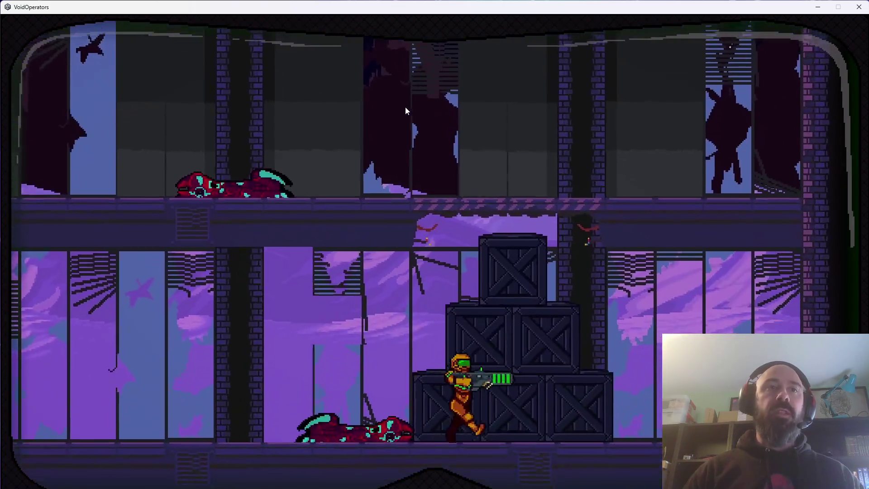
{"action": "key", "text": "space"}
{"action": "key", "text": "space"}
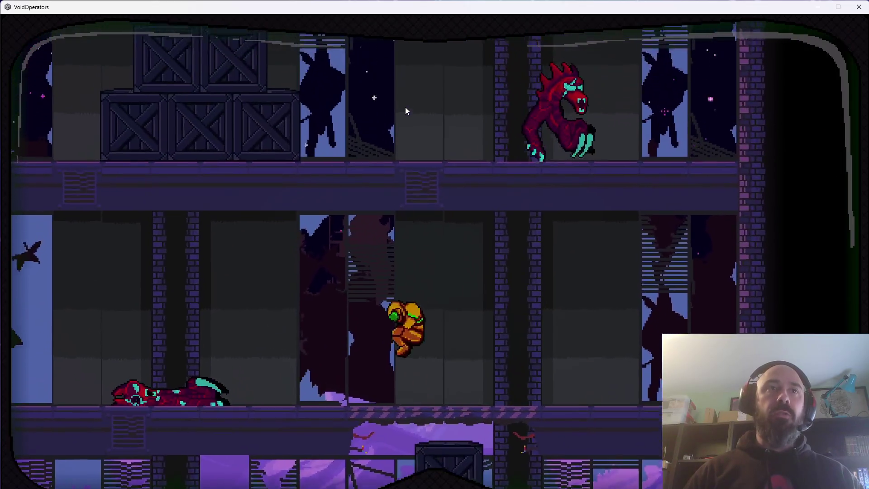
{"action": "key", "text": "Down"}
{"action": "key", "text": "Left"}
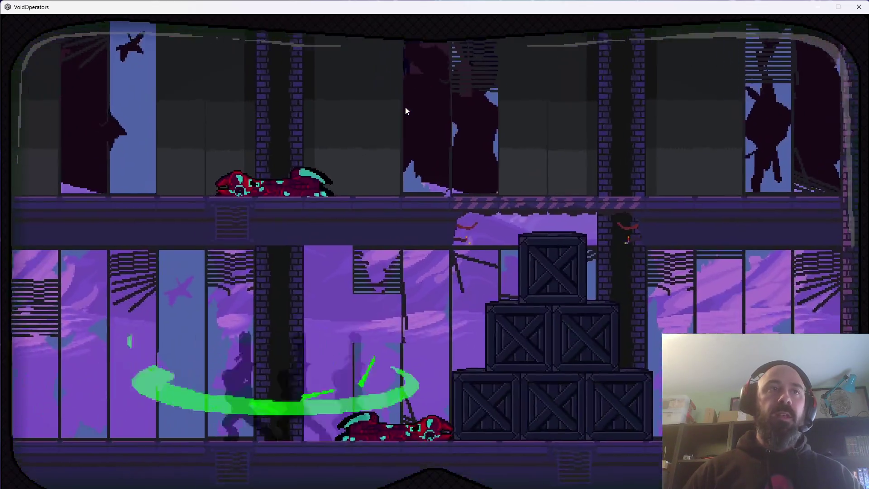
{"action": "key", "text": "Right"}
{"action": "key", "text": "Right"}
{"action": "key", "text": "space"}
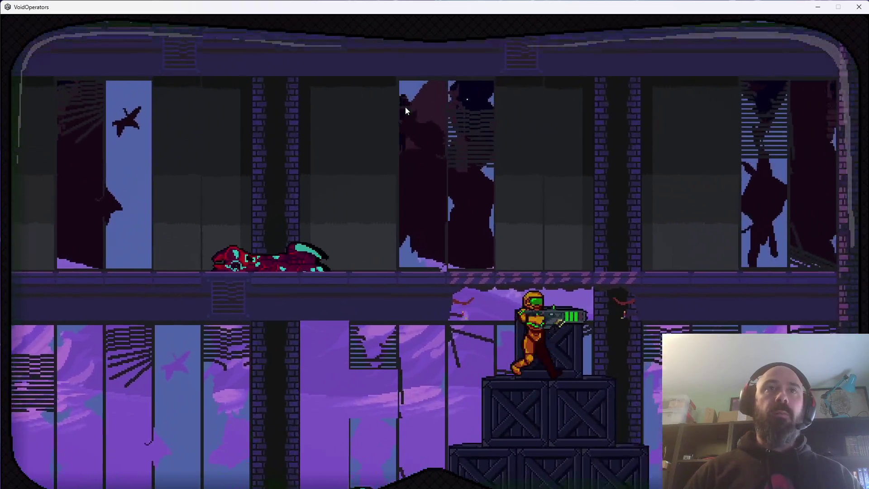
{"action": "key", "text": "space"}
{"action": "key", "text": "Left"}
{"action": "key", "text": "Right"}
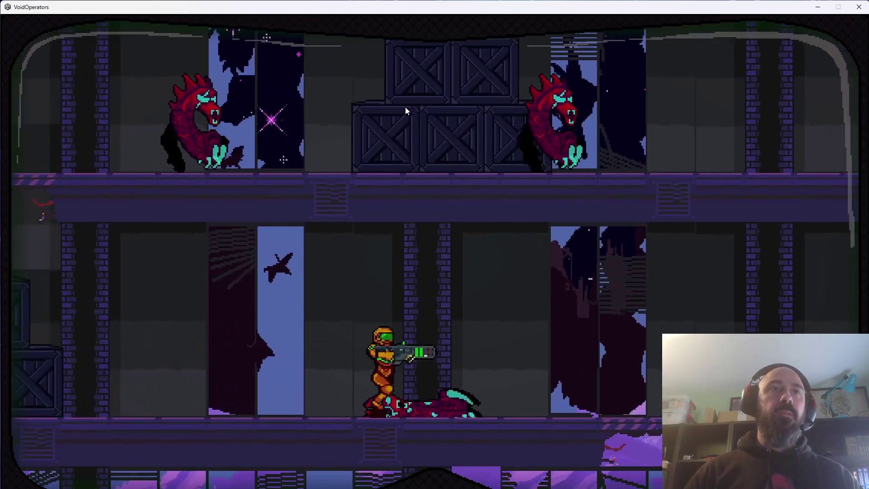
Repeatedly drop off the crate stack and spin-jump back onto it, then climb toward the upper floor
{"action": "key", "text": "Left"}
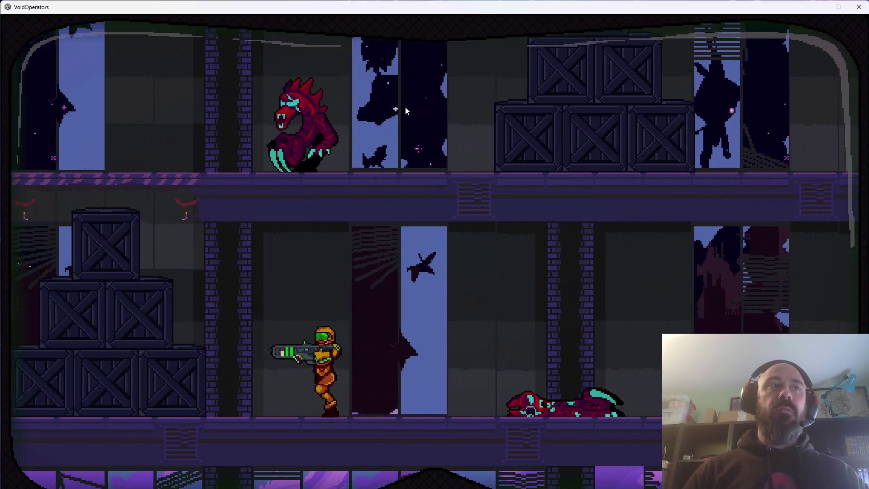
{"action": "key", "text": "space"}
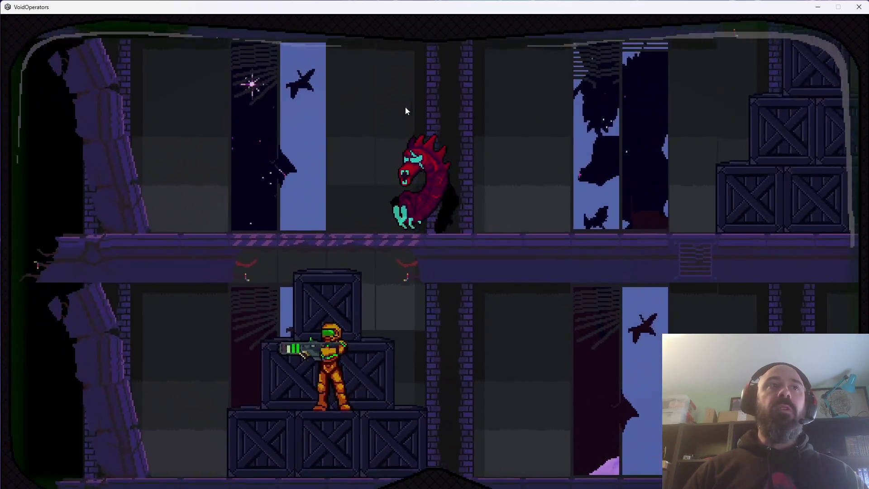
{"action": "key", "text": "Right"}
{"action": "key", "text": "Left"}
{"action": "key", "text": "space"}
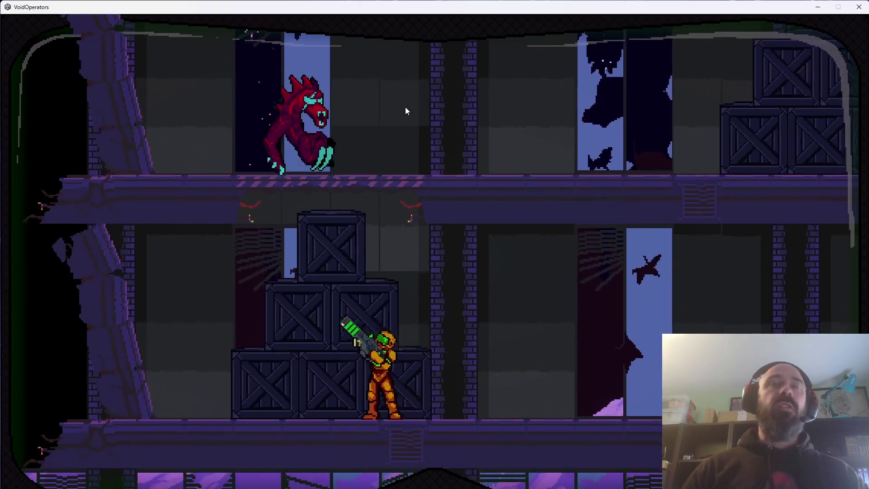
{"action": "key", "text": "Right"}
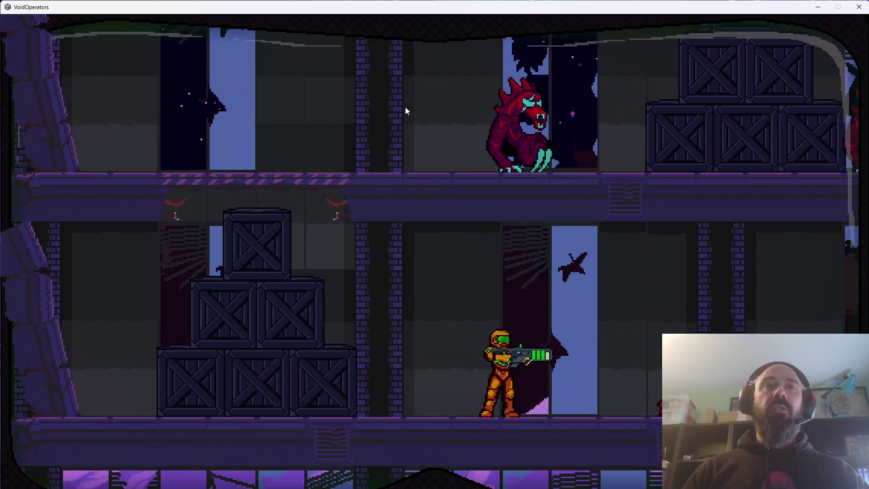
{"action": "key", "text": "Left"}
{"action": "key", "text": "space"}
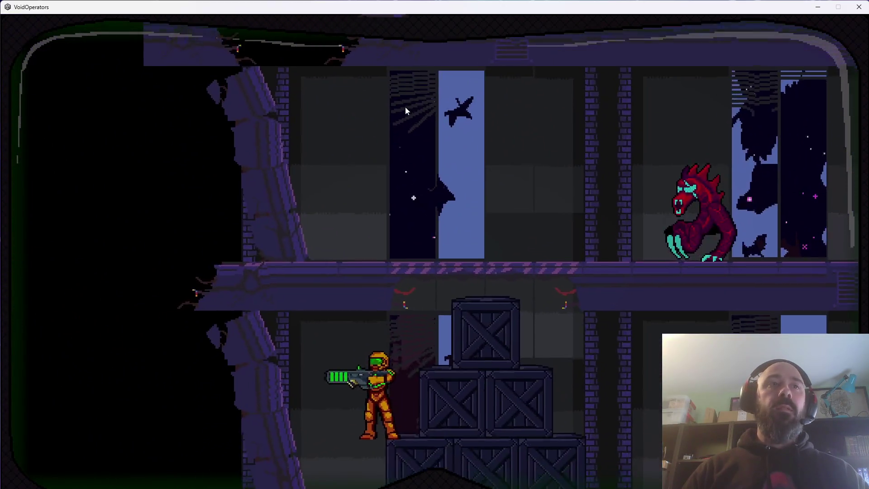
{"action": "key", "text": "Right"}
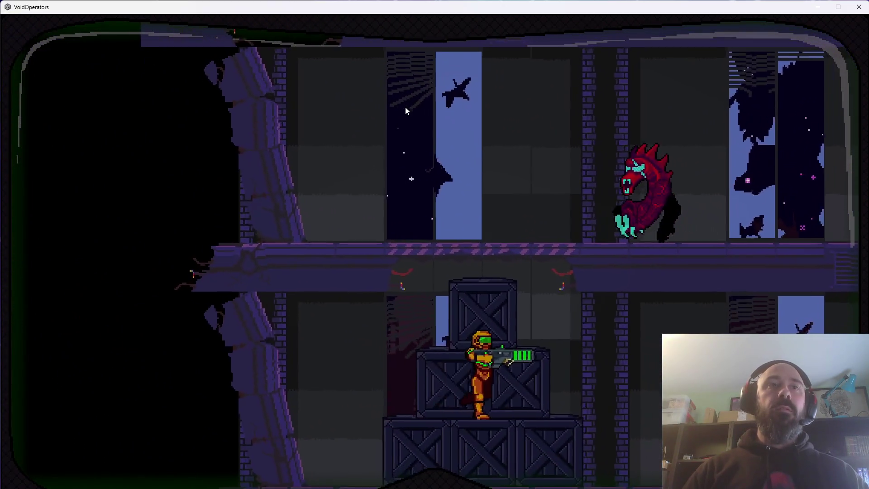
{"action": "key", "text": "Left"}
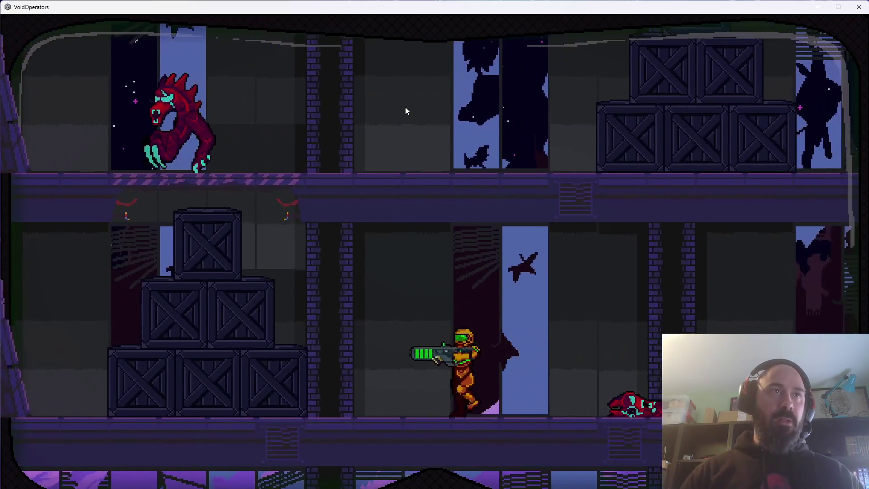
{"action": "key", "text": "space"}
{"action": "key", "text": "Right"}
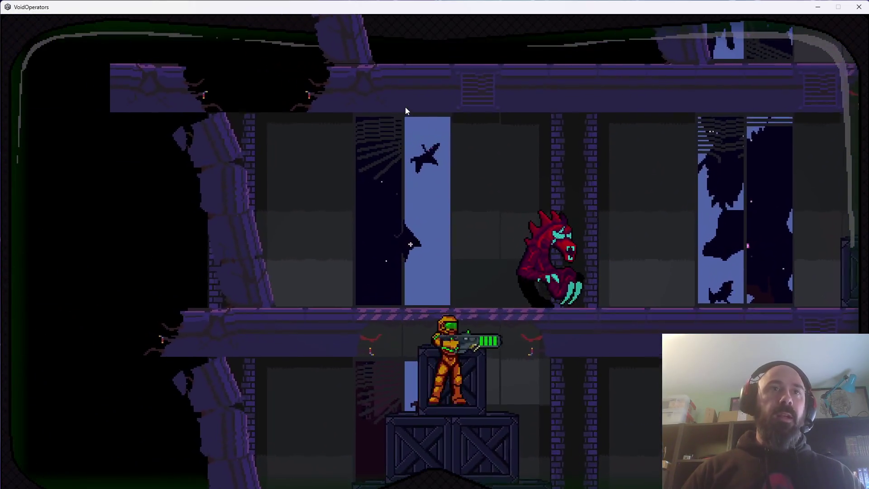
Drop down and keep firing until the monster dies, then close the game window
{"action": "key", "text": "Up"}
{"action": "key", "text": "Left"}
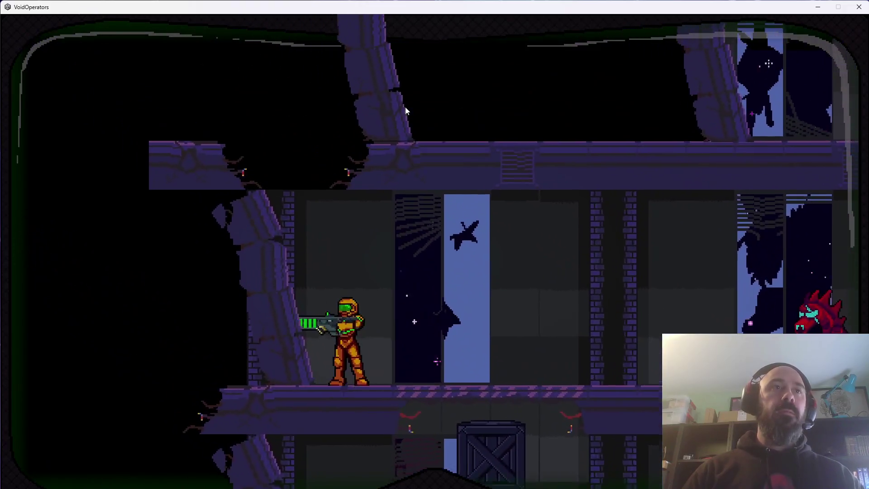
{"action": "key", "text": "Right"}
{"action": "key", "text": "x"}
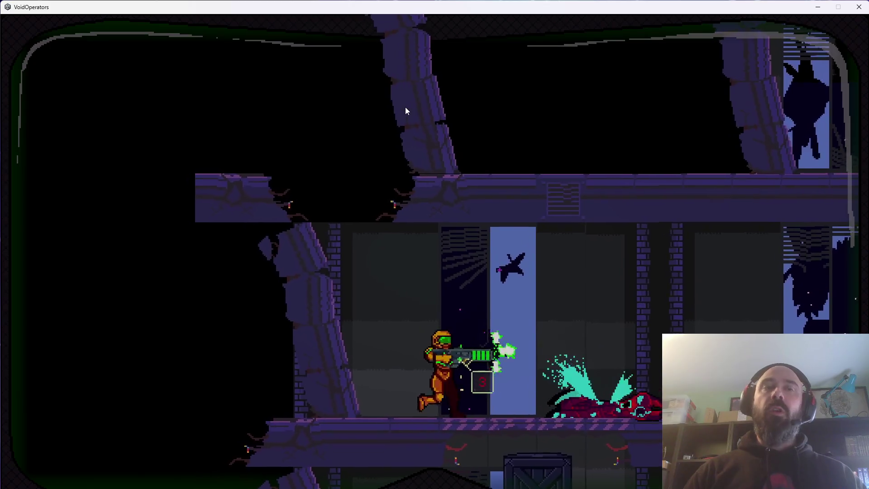
{"action": "key", "text": "Right"}
{"action": "key", "text": "Right"}
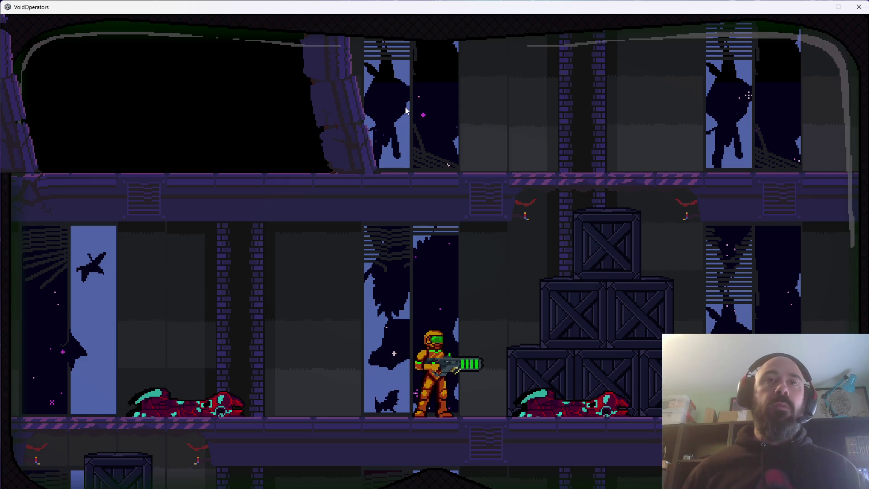
{"action": "left_click", "coordinate": [859, 7]}
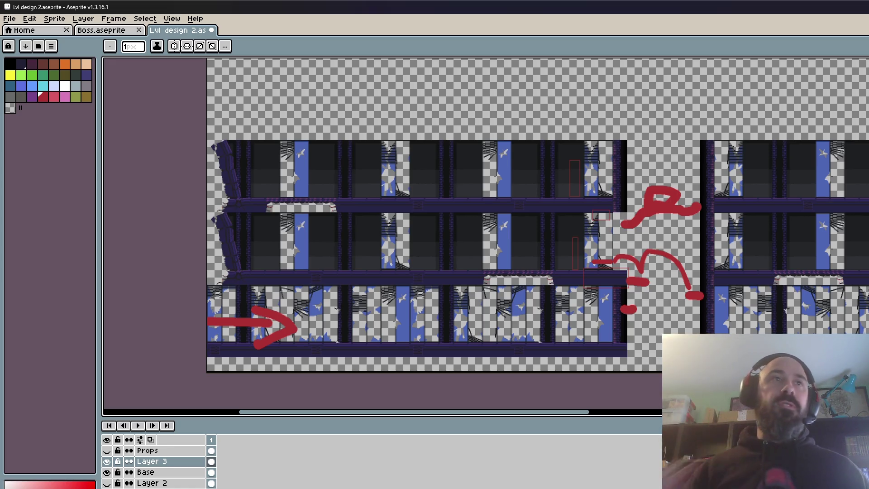
Pan the Lvl design 2 canvas to review the red route arrows and marks
{"action": "left_click_drag", "start_coordinate": [316, 412], "coordinate": [360, 425]}
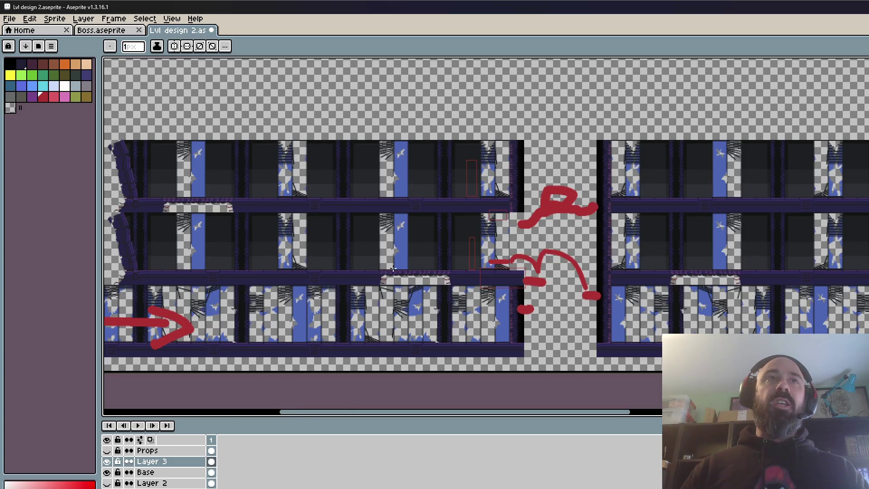
Zoom and pan across the level to inspect the red route marks and dark rooms
{"action": "scroll", "coordinate": [444, 261], "scroll_direction": "up", "scroll_amount": 3}
{"action": "scroll", "coordinate": [443, 262], "scroll_direction": "down", "scroll_amount": 1}
{"action": "scroll", "coordinate": [452, 263], "scroll_direction": "down", "scroll_amount": 1}
{"action": "left_click_drag", "start_coordinate": [569, 234], "coordinate": [548, 252]}
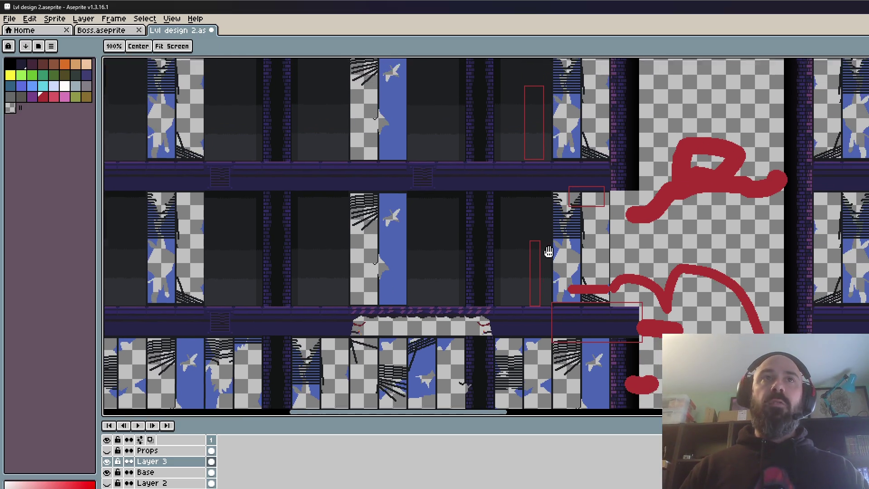
{"action": "scroll", "coordinate": [521, 272], "scroll_direction": "down", "scroll_amount": 1}
{"action": "scroll", "coordinate": [516, 294], "scroll_direction": "up", "scroll_amount": 2}
{"action": "scroll", "coordinate": [524, 310], "scroll_direction": "down", "scroll_amount": 2}
{"action": "scroll", "coordinate": [656, 294], "scroll_direction": "up", "scroll_amount": 1}
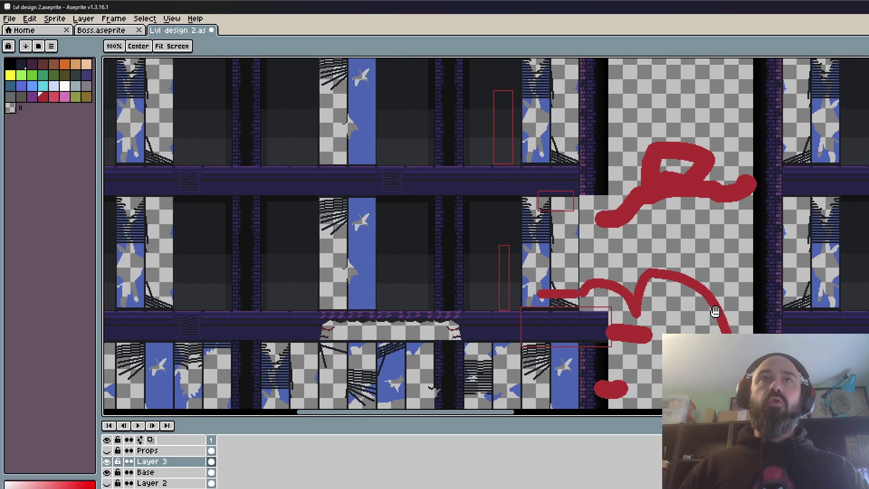
{"action": "scroll", "coordinate": [589, 298], "scroll_direction": "up", "scroll_amount": 1}
{"action": "scroll", "coordinate": [475, 287], "scroll_direction": "down", "scroll_amount": 1}
{"action": "scroll", "coordinate": [496, 216], "scroll_direction": "up", "scroll_amount": 1}
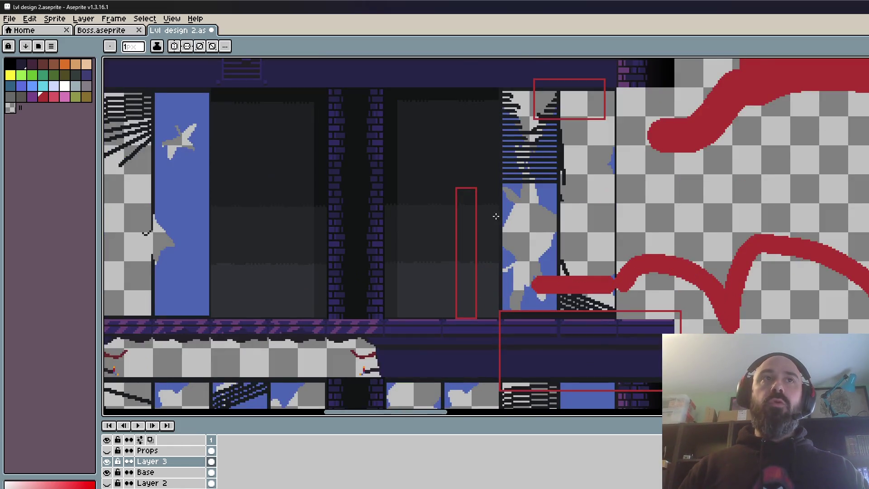
{"action": "scroll", "coordinate": [496, 217], "scroll_direction": "down", "scroll_amount": 1}
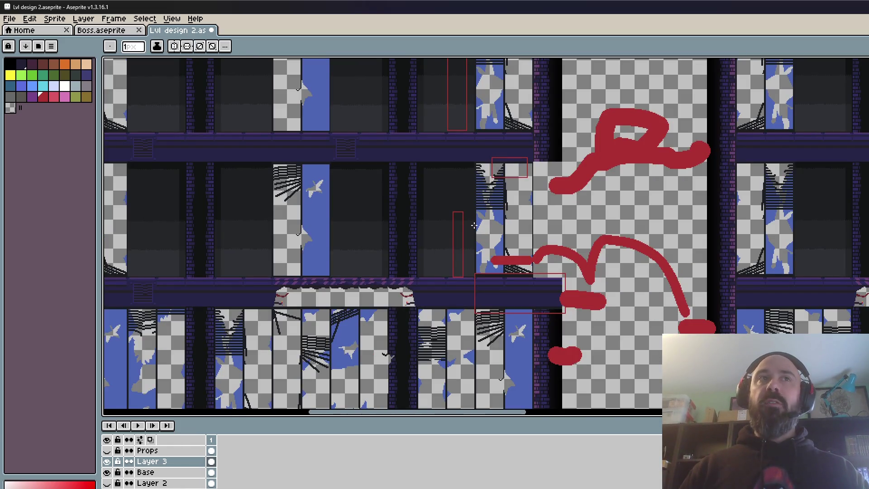
{"action": "scroll", "coordinate": [474, 225], "scroll_direction": "down", "scroll_amount": 1}
{"action": "left_click_drag", "start_coordinate": [391, 213], "coordinate": [436, 216]}
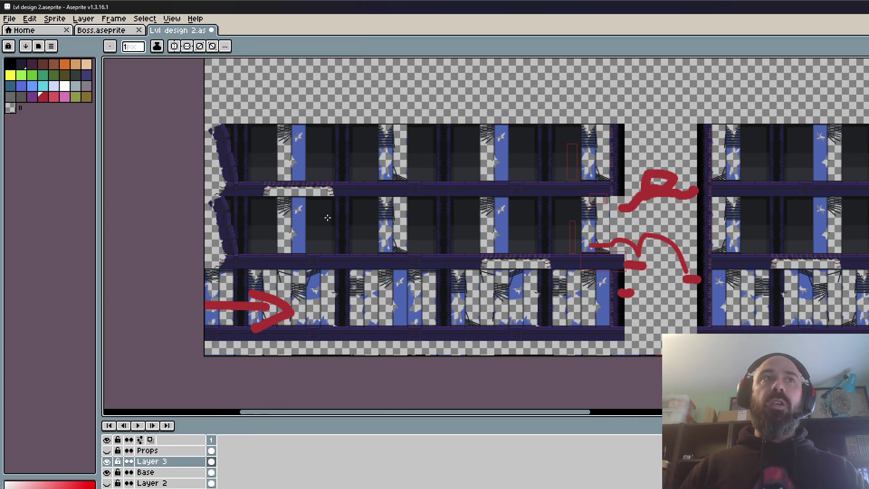
{"action": "scroll", "coordinate": [324, 224], "scroll_direction": "up", "scroll_amount": 1}
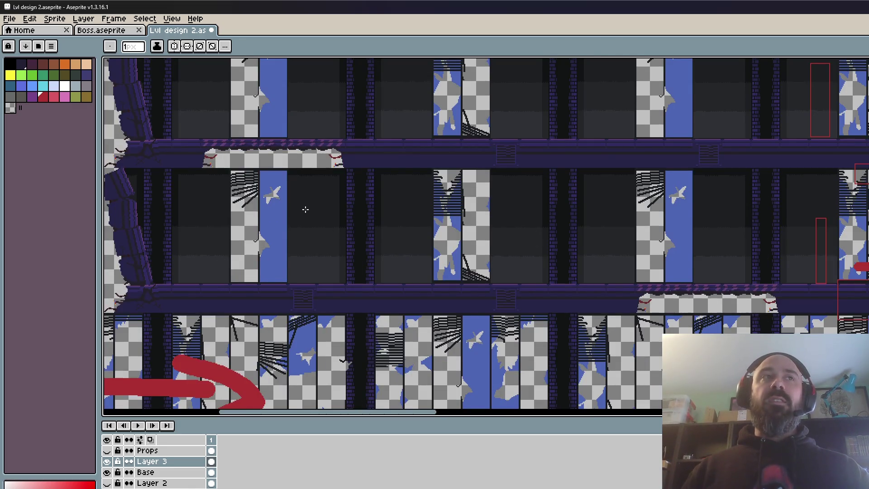
{"action": "scroll", "coordinate": [306, 209], "scroll_direction": "down", "scroll_amount": 1}
{"action": "scroll", "coordinate": [412, 171], "scroll_direction": "up", "scroll_amount": 1}
{"action": "scroll", "coordinate": [379, 173], "scroll_direction": "down", "scroll_amount": 1}
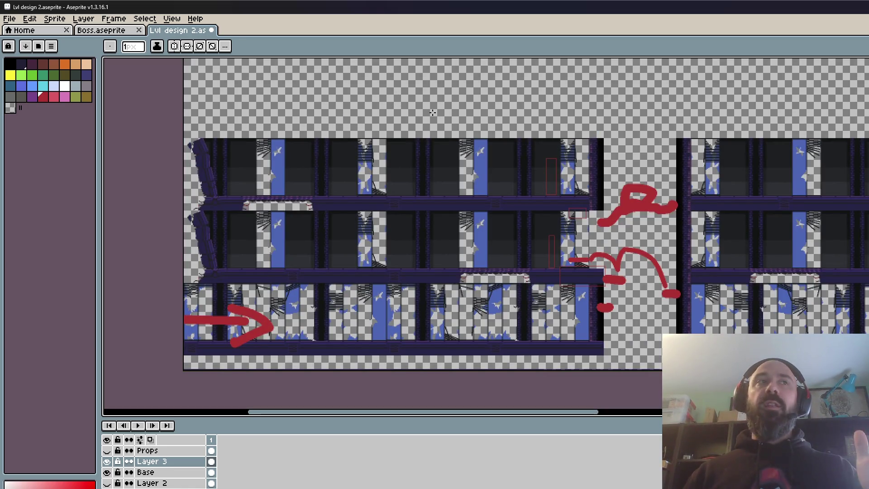
{"action": "scroll", "coordinate": [227, 264], "scroll_direction": "up", "scroll_amount": 1}
{"action": "scroll", "coordinate": [266, 211], "scroll_direction": "up", "scroll_amount": 1}
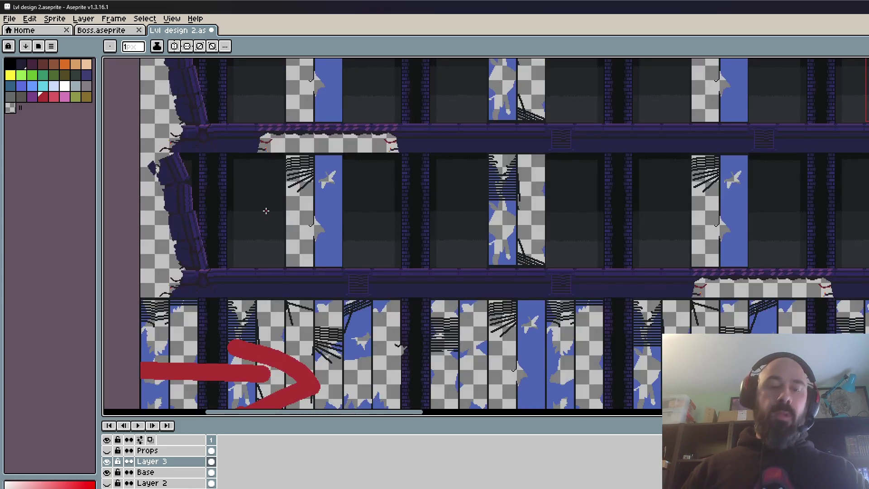
{"action": "scroll", "coordinate": [267, 210], "scroll_direction": "down", "scroll_amount": 1}
Marquee-select a small rectangle inside a dark room
{"action": "key", "text": "m"}
{"action": "scroll", "coordinate": [260, 227], "scroll_direction": "up", "scroll_amount": 1}
{"action": "left_click_drag", "start_coordinate": [238, 198], "coordinate": [349, 310]}
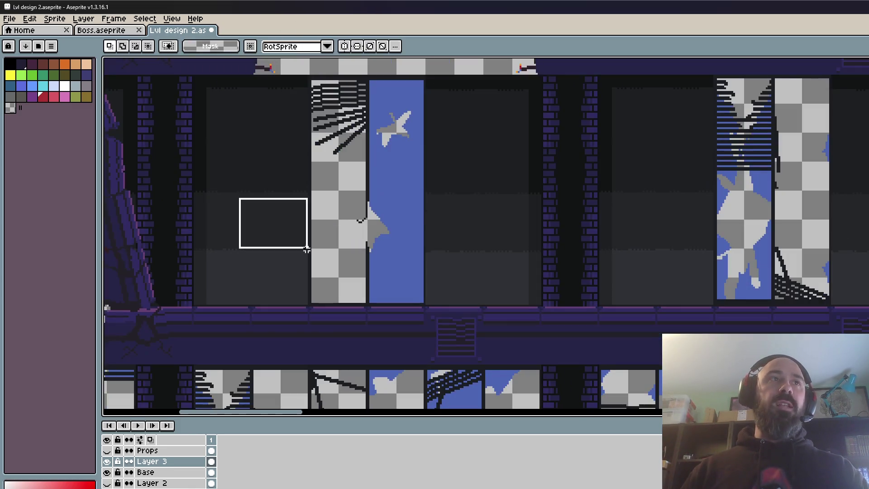
{"action": "scroll", "coordinate": [351, 312], "scroll_direction": "down", "scroll_amount": 2}
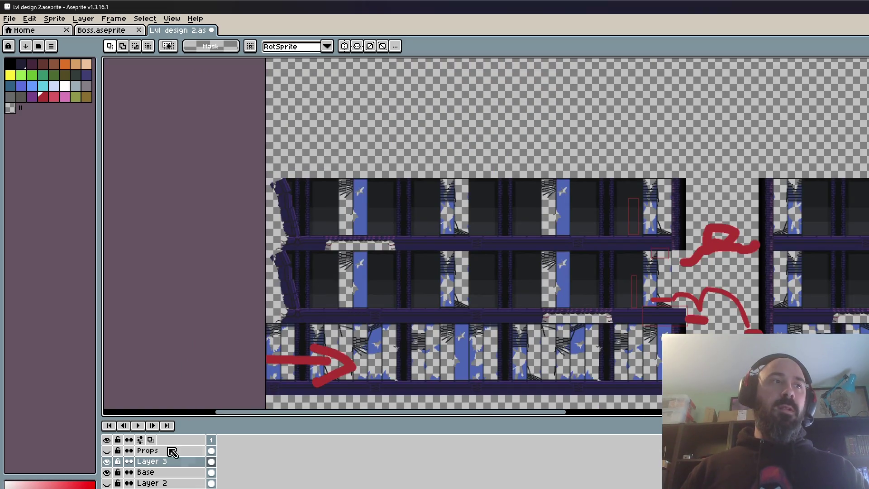
{"action": "left_click", "coordinate": [174, 461]}
{"action": "left_click", "coordinate": [86, 76]}
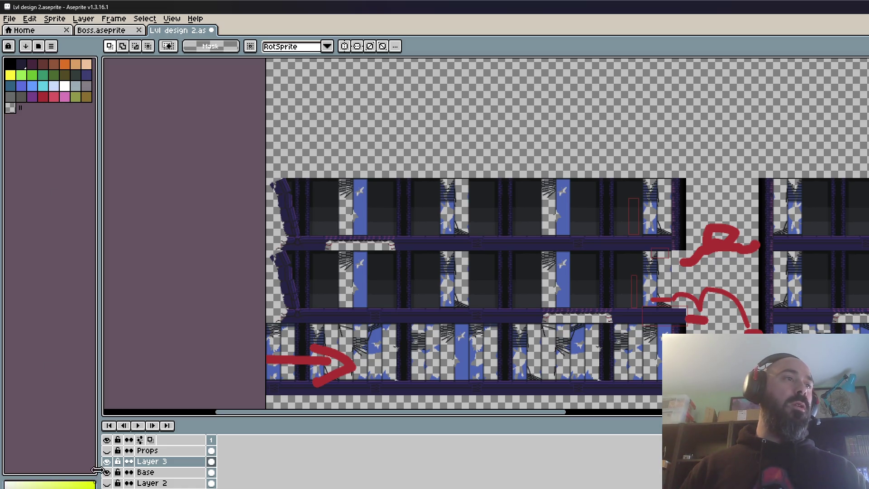
{"action": "key", "text": "b"}
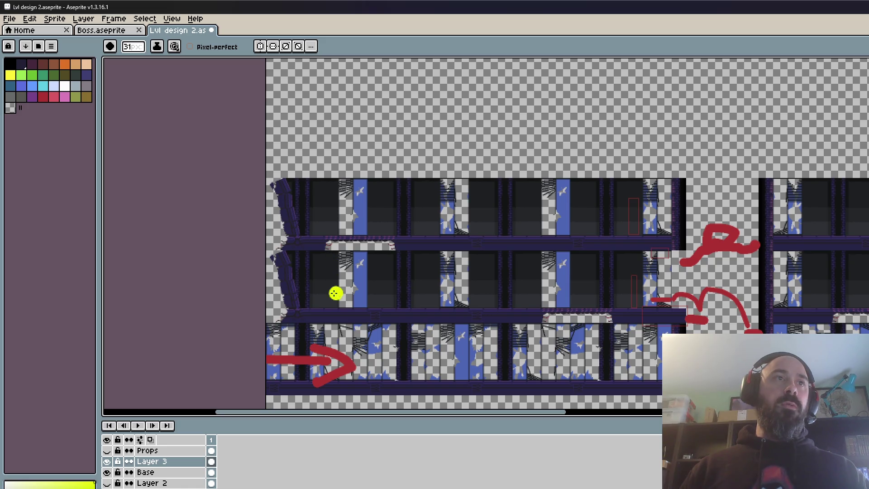
{"action": "scroll", "coordinate": [652, 203], "scroll_direction": "up", "scroll_amount": 3}
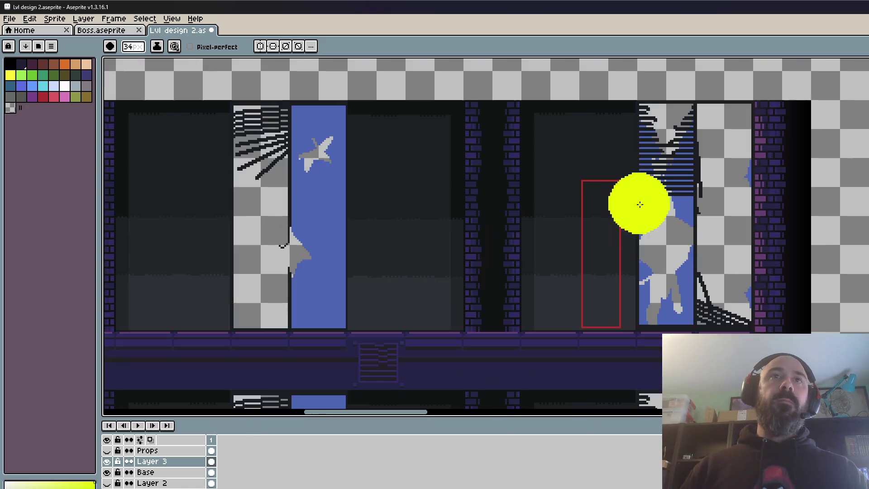
{"action": "scroll", "coordinate": [623, 212], "scroll_direction": "down", "scroll_amount": 3}
{"action": "key", "text": "w"}
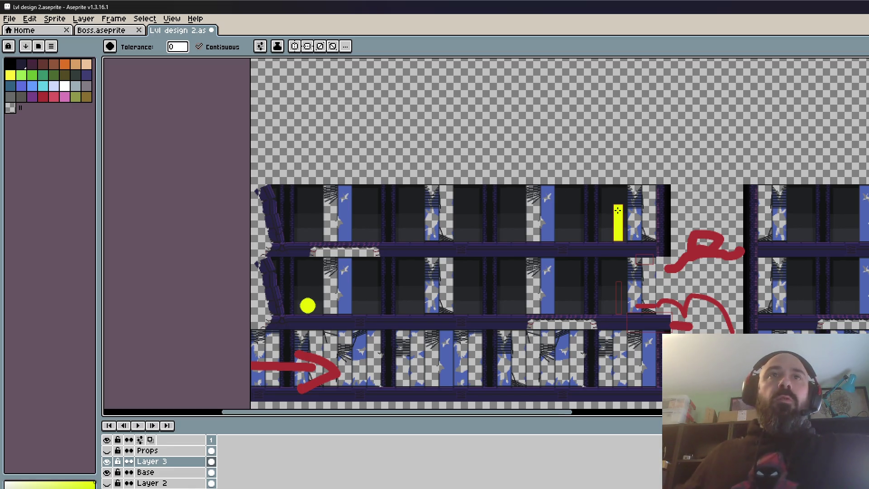
{"action": "scroll", "coordinate": [306, 291], "scroll_direction": "up", "scroll_amount": 1}
{"action": "scroll", "coordinate": [306, 290], "scroll_direction": "up", "scroll_amount": 2}
{"action": "scroll", "coordinate": [306, 291], "scroll_direction": "down", "scroll_amount": 2}
{"action": "scroll", "coordinate": [301, 271], "scroll_direction": "down", "scroll_amount": 1}
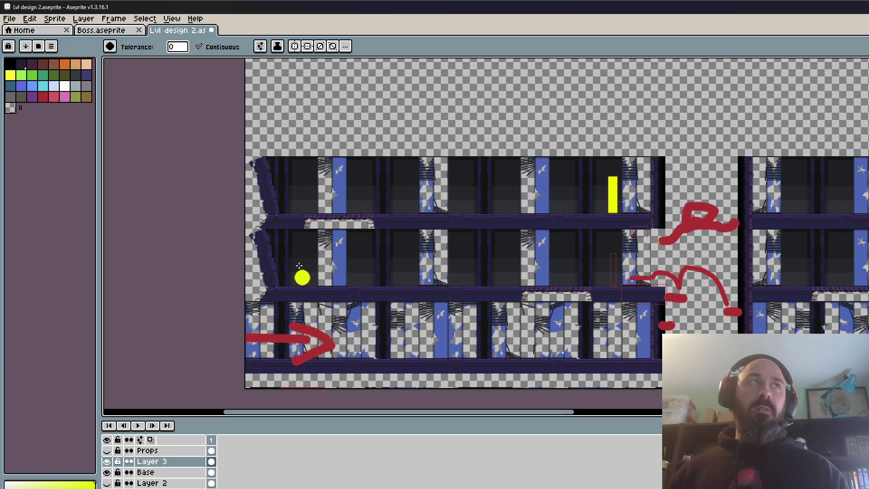
Zoom out and back in on the level around the red routes and yellow markers
{"action": "scroll", "coordinate": [358, 111], "scroll_direction": "down", "scroll_amount": 1}
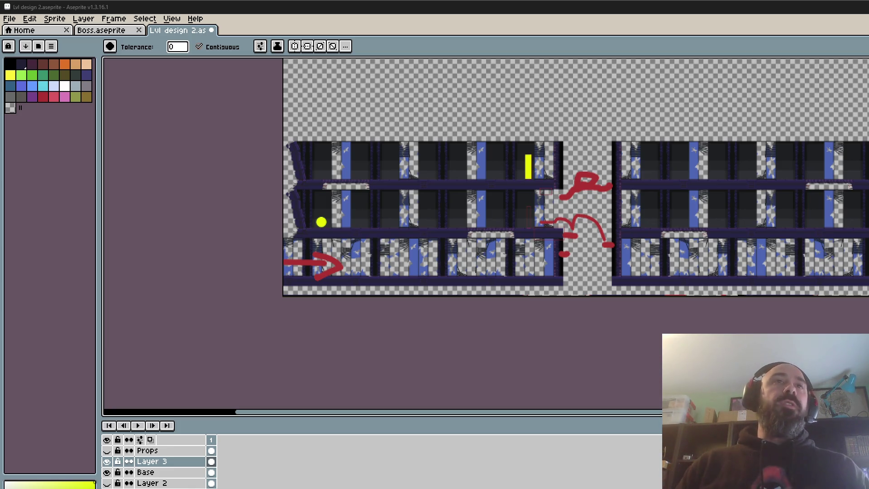
{"action": "scroll", "coordinate": [319, 290], "scroll_direction": "up", "scroll_amount": 3}
{"action": "left_click_drag", "start_coordinate": [345, 164], "coordinate": [346, 243]}
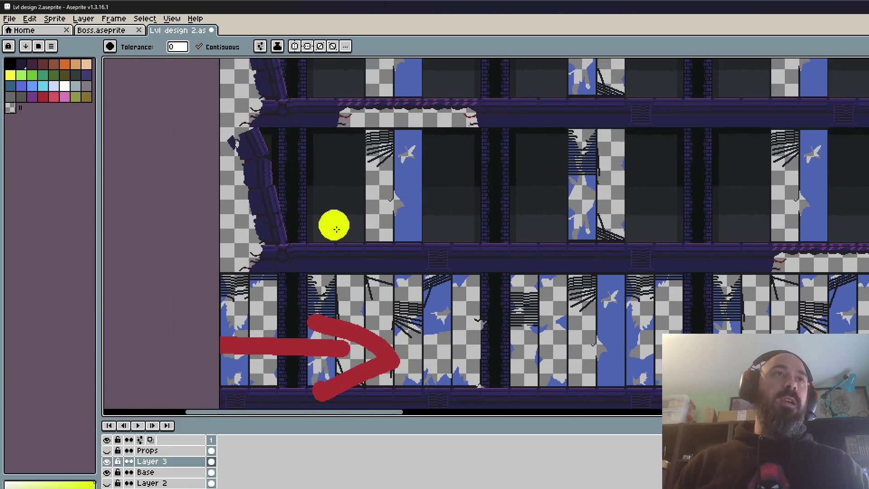
{"action": "key", "text": "m"}
{"action": "left_click_drag", "start_coordinate": [267, 171], "coordinate": [401, 272]}
{"action": "scroll", "coordinate": [384, 240], "scroll_direction": "down", "scroll_amount": 1}
{"action": "left_click_drag", "start_coordinate": [434, 246], "coordinate": [390, 272]}
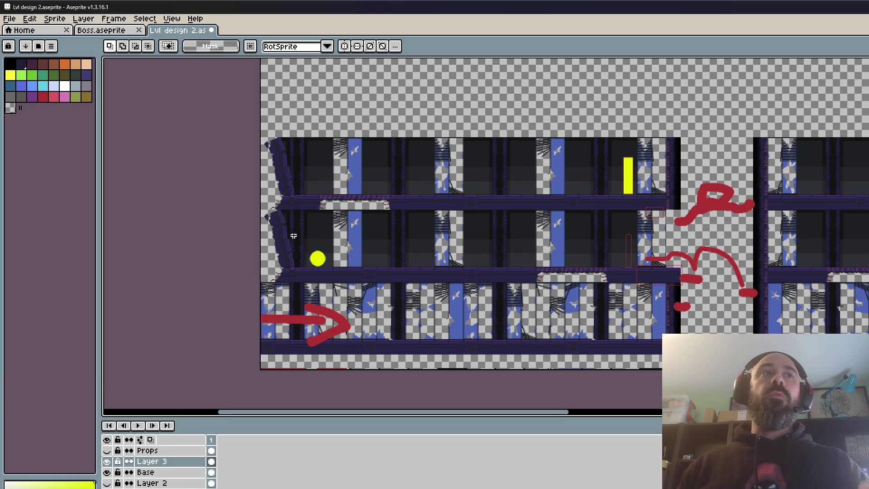
{"action": "left_click_drag", "start_coordinate": [286, 243], "coordinate": [351, 273]}
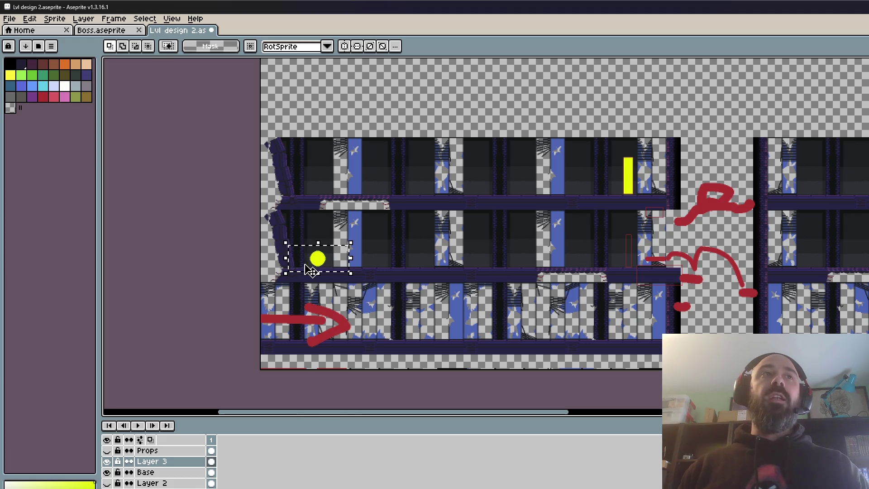
{"action": "key", "text": "ctrl+d"}
{"action": "scroll", "coordinate": [291, 238], "scroll_direction": "up", "scroll_amount": 1}
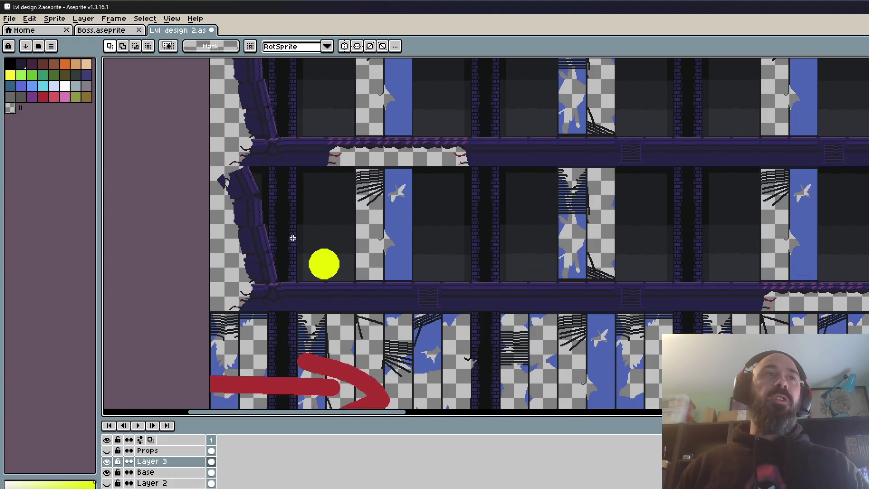
{"action": "scroll", "coordinate": [339, 267], "scroll_direction": "down", "scroll_amount": 1}
{"action": "scroll", "coordinate": [676, 172], "scroll_direction": "up", "scroll_amount": 1}
{"action": "scroll", "coordinate": [609, 205], "scroll_direction": "down", "scroll_amount": 1}
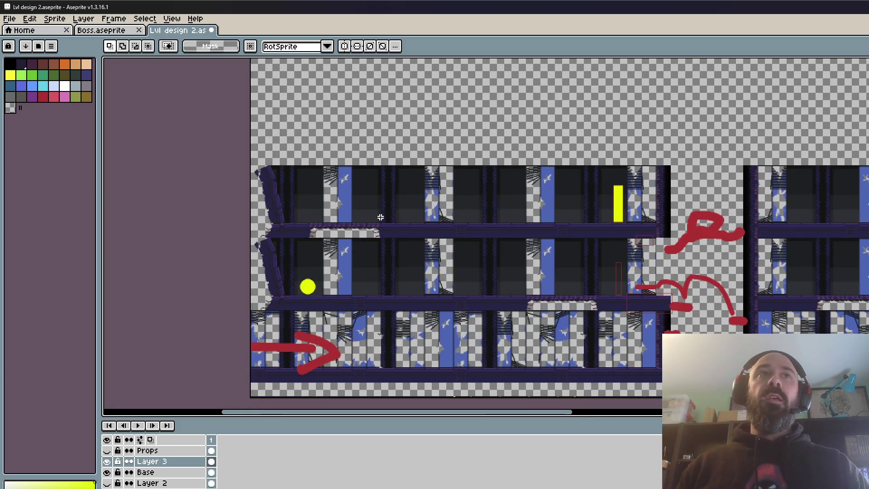
{"action": "left_click_drag", "start_coordinate": [294, 192], "coordinate": [365, 227]}
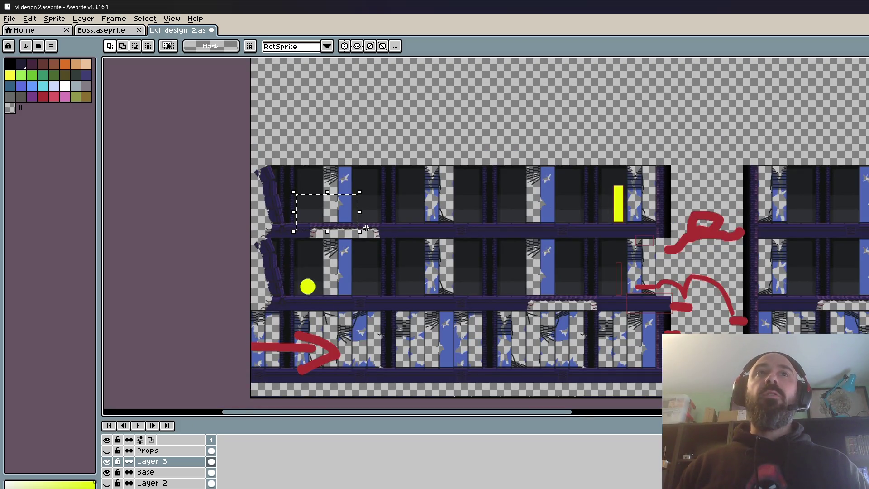
{"action": "left_click", "coordinate": [811, 127]}
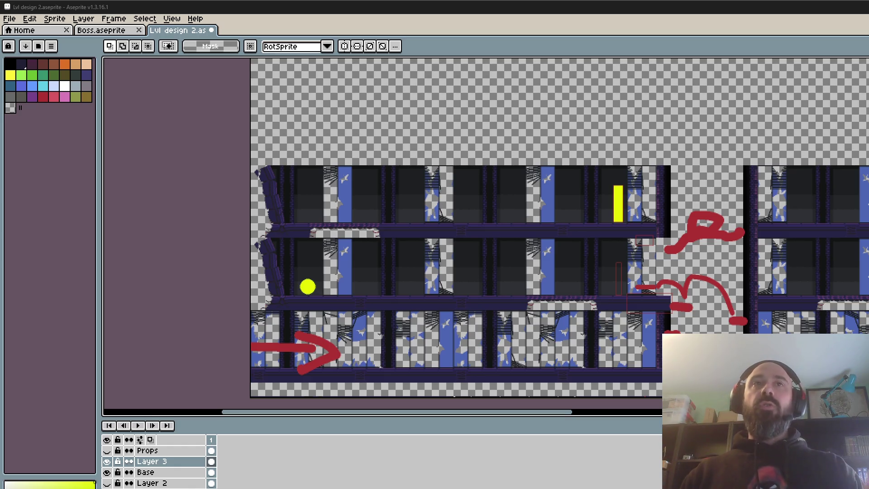
{"action": "scroll", "coordinate": [446, 317], "scroll_direction": "up", "scroll_amount": 1}
{"action": "scroll", "coordinate": [279, 269], "scroll_direction": "down", "scroll_amount": 1}
{"action": "left_click_drag", "start_coordinate": [574, 186], "coordinate": [530, 261]}
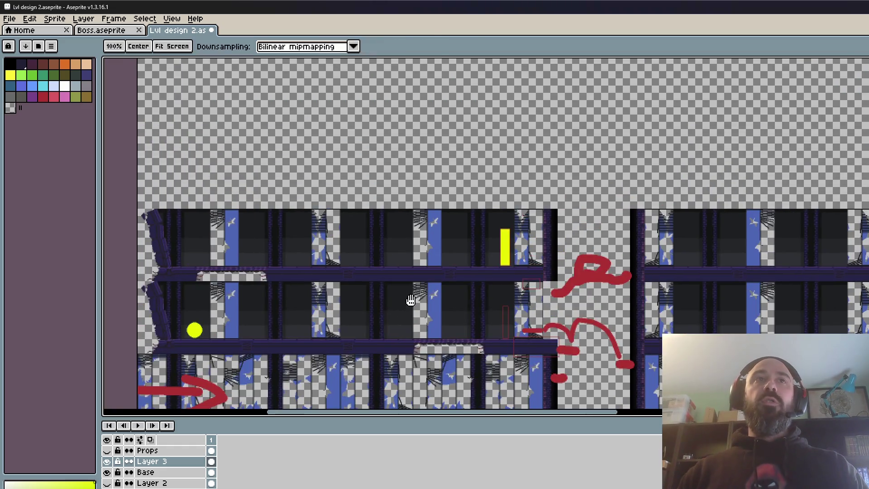
{"action": "scroll", "coordinate": [529, 262], "scroll_direction": "down", "scroll_amount": 1}
{"action": "key", "text": "m"}
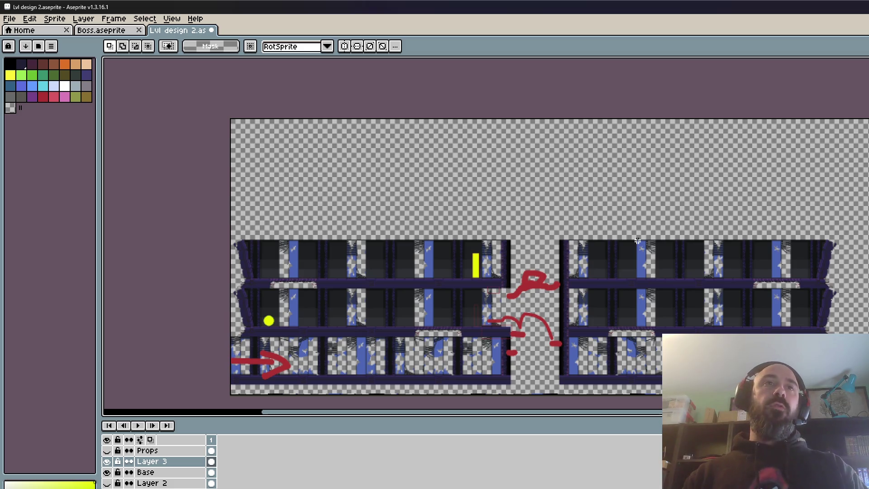
{"action": "scroll", "coordinate": [756, 268], "scroll_direction": "up", "scroll_amount": 1}
{"action": "scroll", "coordinate": [538, 321], "scroll_direction": "down", "scroll_amount": 1}
{"action": "scroll", "coordinate": [464, 239], "scroll_direction": "up", "scroll_amount": 1}
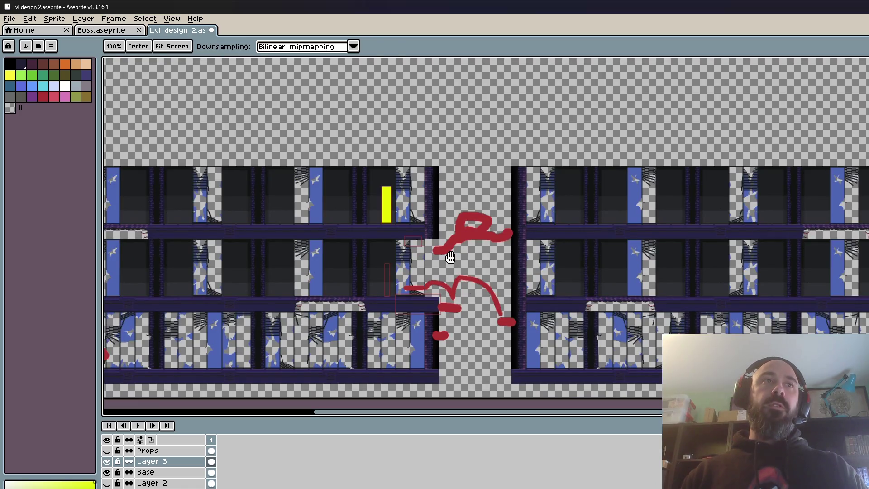
{"action": "key", "text": "m"}
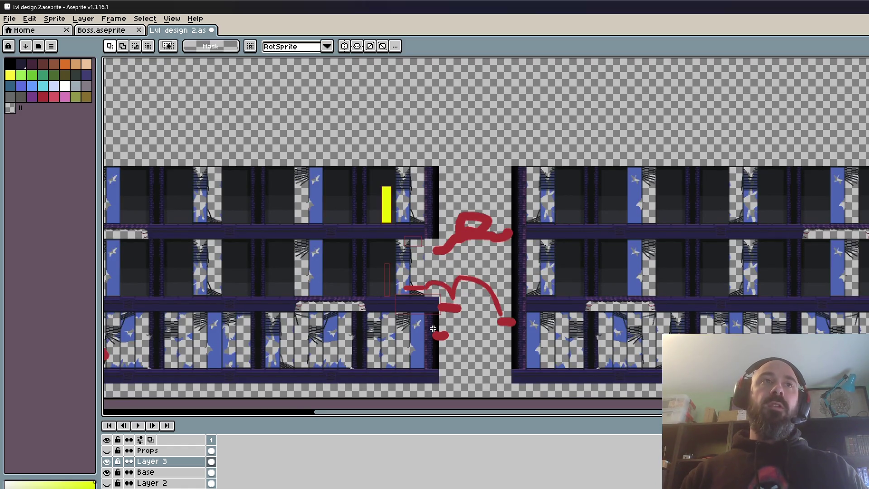
{"action": "scroll", "coordinate": [433, 328], "scroll_direction": "left", "scroll_amount": 1}
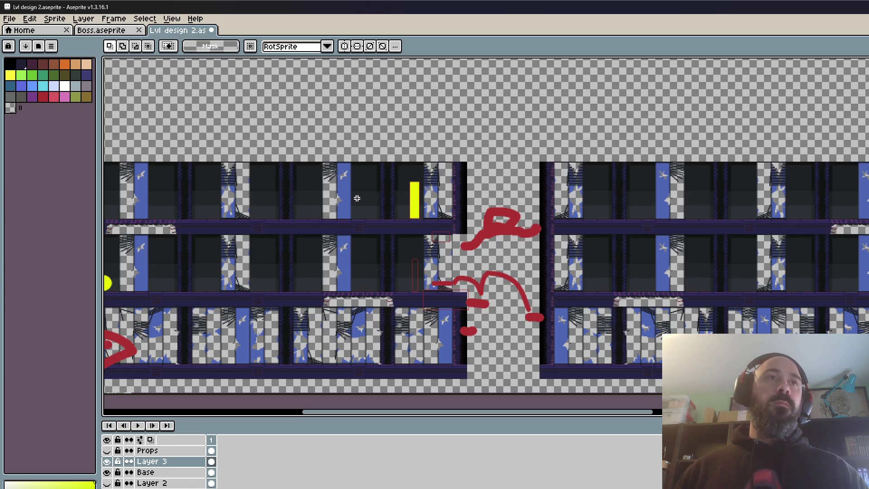
{"action": "left_click", "coordinate": [211, 461]}
Move the yellow circle into the gap above the buildings and commit its new position
{"action": "mouse_move", "coordinate": [104, 284]}
{"action": "left_mouse_down"}
{"action": "mouse_move", "coordinate": [176, 291]}
{"action": "mouse_move", "coordinate": [409, 236]}
{"action": "left_mouse_up"}
{"action": "scroll", "coordinate": [206, 307], "scroll_direction": "down", "scroll_amount": 1}
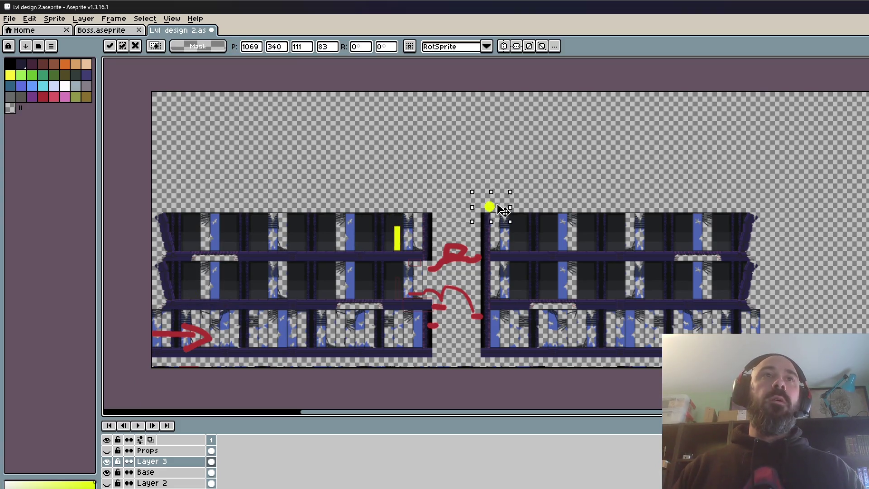
{"action": "left_click_drag", "start_coordinate": [409, 236], "coordinate": [458, 189]}
{"action": "scroll", "coordinate": [463, 197], "scroll_direction": "up", "scroll_amount": 1}
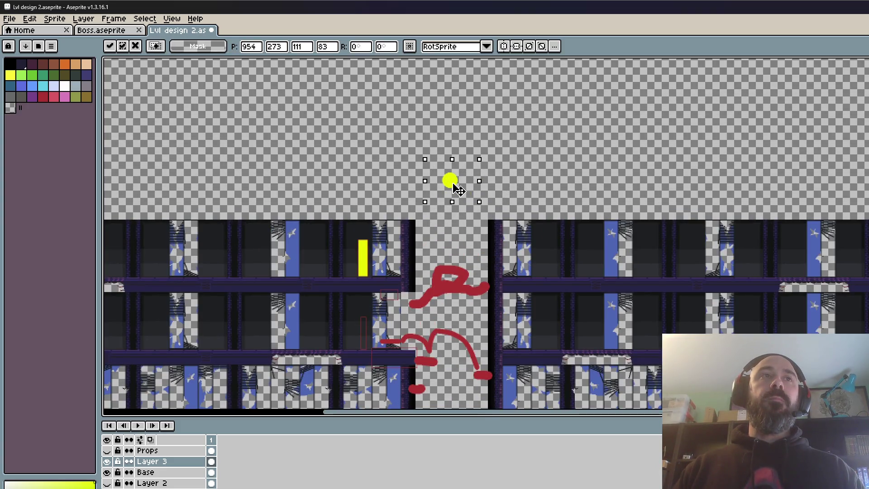
{"action": "scroll", "coordinate": [424, 141], "scroll_direction": "up", "scroll_amount": 1}
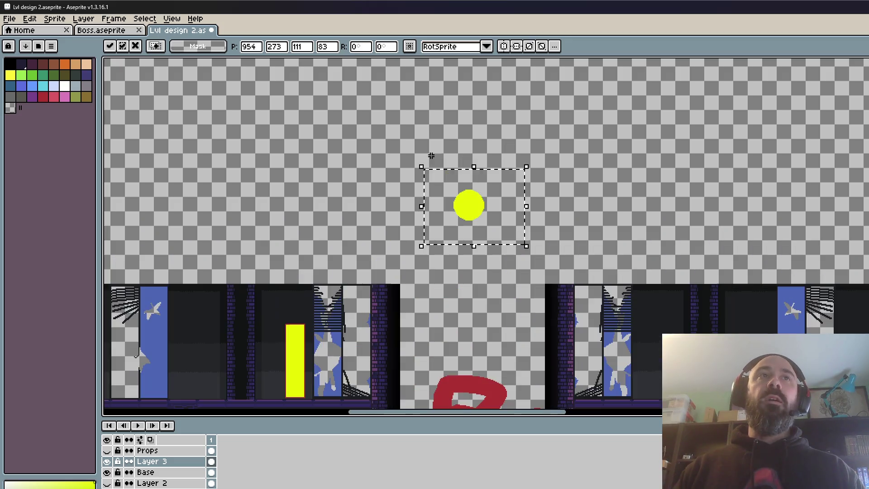
{"action": "key", "text": "ctrl+d"}
{"action": "scroll", "coordinate": [424, 142], "scroll_direction": "down", "scroll_amount": 2}
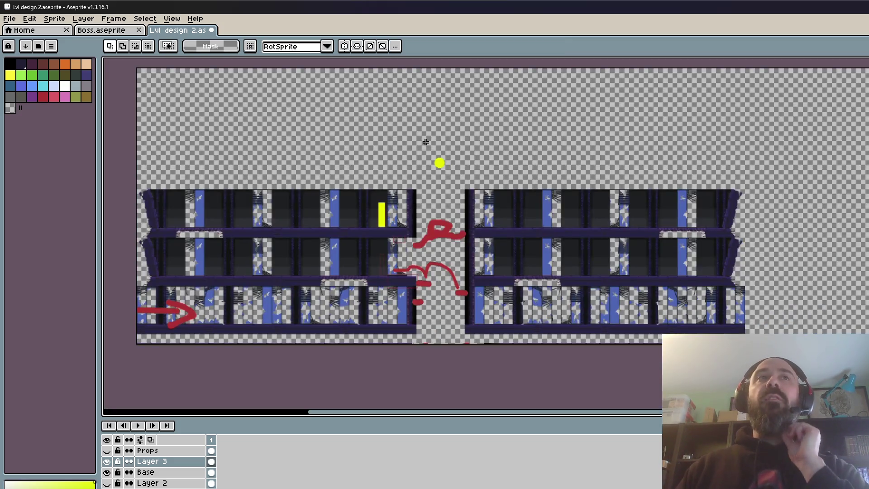
{"action": "scroll", "coordinate": [425, 145], "scroll_direction": "up", "scroll_amount": 1}
Reselect the yellow circle, then select the yellow bar
{"action": "mouse_move", "coordinate": [426, 138]}
{"action": "left_mouse_down"}
{"action": "mouse_move", "coordinate": [472, 177]}
{"action": "mouse_move", "coordinate": [636, 251]}
{"action": "mouse_move", "coordinate": [851, 253]}
{"action": "left_mouse_up"}
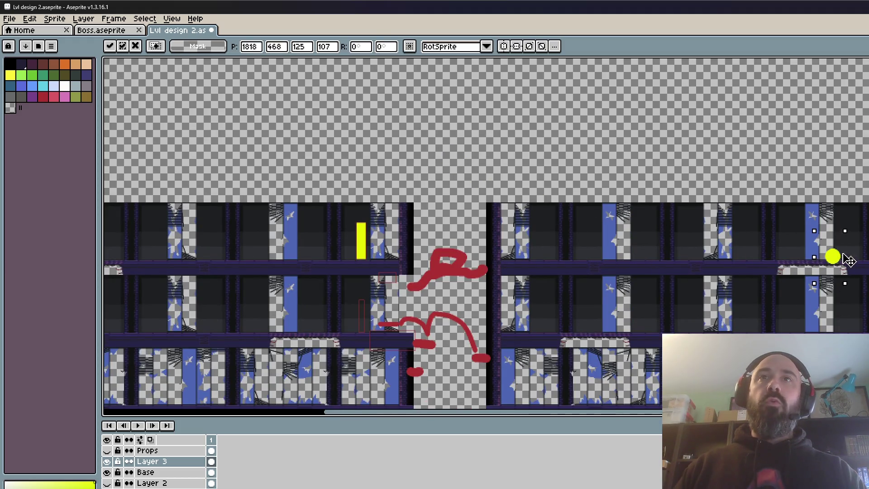
{"action": "scroll", "coordinate": [853, 256], "scroll_direction": "up", "scroll_amount": 1}
{"action": "scroll", "coordinate": [855, 260], "scroll_direction": "up", "scroll_amount": 1}
{"action": "scroll", "coordinate": [855, 259], "scroll_direction": "down", "scroll_amount": 2}
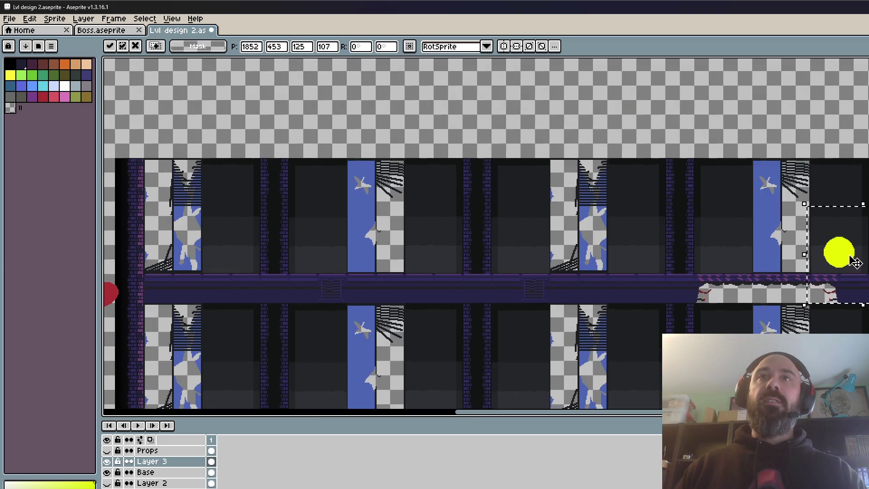
{"action": "scroll", "coordinate": [625, 220], "scroll_direction": "down", "scroll_amount": 1}
{"action": "mouse_move", "coordinate": [313, 173]}
{"action": "left_mouse_down"}
{"action": "mouse_move", "coordinate": [359, 219]}
{"action": "mouse_move", "coordinate": [659, 237]}
{"action": "mouse_move", "coordinate": [659, 227]}
{"action": "mouse_move", "coordinate": [514, 220]}
{"action": "mouse_move", "coordinate": [583, 229]}
{"action": "mouse_move", "coordinate": [573, 233]}
{"action": "mouse_move", "coordinate": [810, 231]}
{"action": "left_mouse_up"}
{"action": "scroll", "coordinate": [514, 220], "scroll_direction": "up", "scroll_amount": 3}
{"action": "scroll", "coordinate": [573, 233], "scroll_direction": "down", "scroll_amount": 1}
{"action": "scroll", "coordinate": [813, 226], "scroll_direction": "right", "scroll_amount": 3}
{"action": "scroll", "coordinate": [814, 227], "scroll_direction": "down", "scroll_amount": 1}
Select the red-outlined marker near the gap between sections
{"action": "mouse_move", "coordinate": [421, 246]}
{"action": "left_mouse_down"}
{"action": "mouse_move", "coordinate": [467, 315]}
{"action": "mouse_move", "coordinate": [602, 216]}
{"action": "mouse_move", "coordinate": [718, 183]}
{"action": "left_mouse_up"}
{"action": "scroll", "coordinate": [602, 216], "scroll_direction": "up", "scroll_amount": 4}
{"action": "scroll", "coordinate": [602, 213], "scroll_direction": "up", "scroll_amount": 2}
{"action": "scroll", "coordinate": [643, 233], "scroll_direction": "down", "scroll_amount": 3}
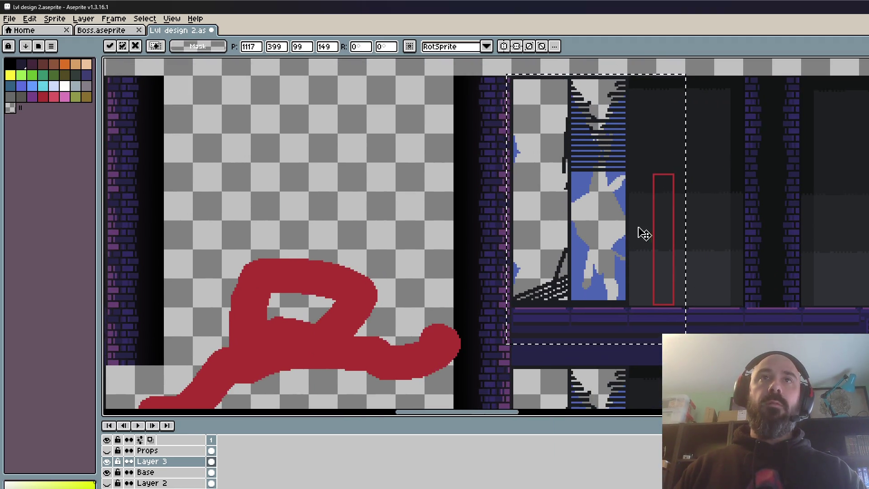
Commit the moved marker and fill its outlined rectangle with the outline's red
{"action": "key", "text": "ctrl+d"}
{"action": "key", "text": "i"}
{"action": "left_click", "coordinate": [672, 173]}
{"action": "key", "text": "g"}
{"action": "left_click", "coordinate": [664, 190]}
{"action": "scroll", "coordinate": [572, 210], "scroll_direction": "down", "scroll_amount": 3}
{"action": "scroll", "coordinate": [572, 211], "scroll_direction": "up", "scroll_amount": 2}
{"action": "key", "text": "g"}
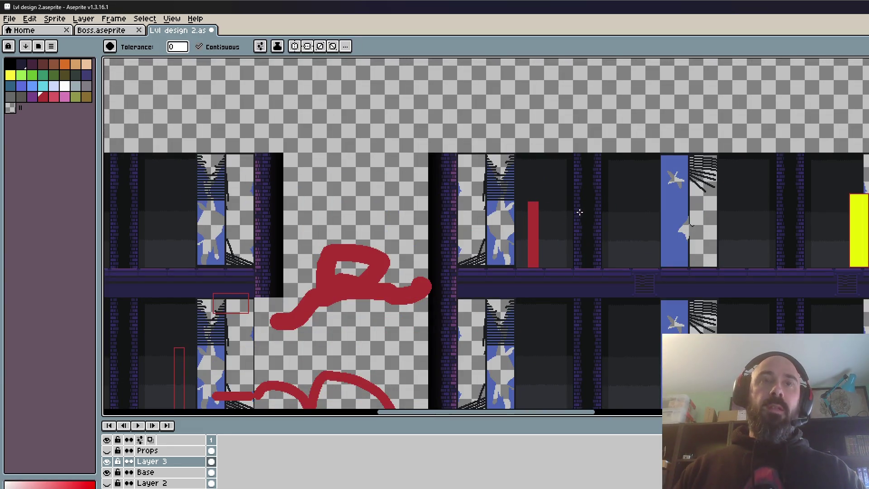
{"action": "scroll", "coordinate": [579, 211], "scroll_direction": "up", "scroll_amount": 2}
{"action": "scroll", "coordinate": [552, 271], "scroll_direction": "down", "scroll_amount": 2}
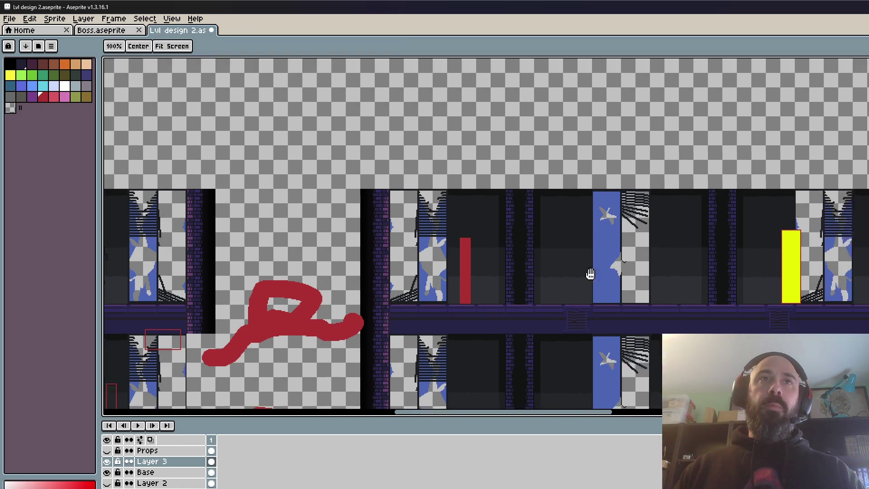
Shorten the red bar to 34 pixels high and commit the resize
{"action": "key", "text": "m"}
{"action": "mouse_move", "coordinate": [380, 216]}
{"action": "left_mouse_down"}
{"action": "mouse_move", "coordinate": [421, 308]}
{"action": "mouse_move", "coordinate": [598, 262]}
{"action": "left_mouse_up"}
{"action": "left_click", "coordinate": [410, 299], "text": "ctrl"}
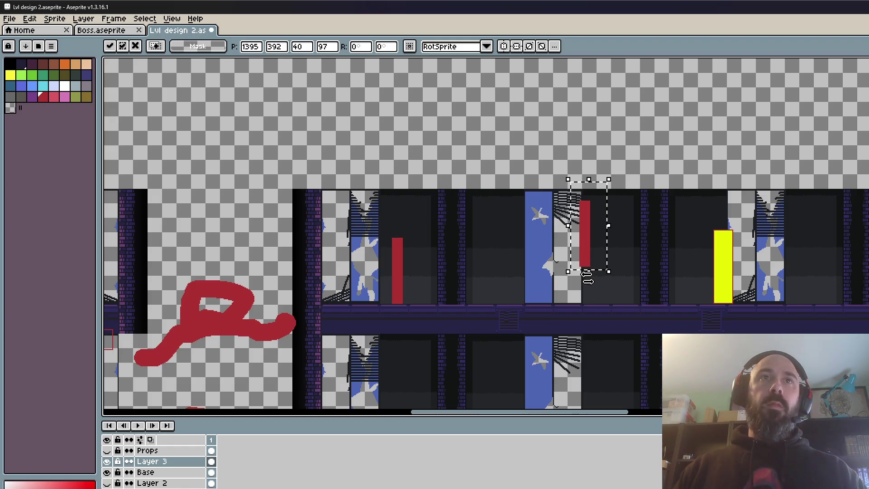
{"action": "mouse_move", "coordinate": [588, 276]}
{"action": "left_mouse_down"}
{"action": "mouse_move", "coordinate": [588, 206]}
{"action": "mouse_move", "coordinate": [667, 207]}
{"action": "left_mouse_up"}
{"action": "key", "text": "Return"}
{"action": "scroll", "coordinate": [597, 246], "scroll_direction": "up", "scroll_amount": 1}
{"action": "scroll", "coordinate": [615, 227], "scroll_direction": "down", "scroll_amount": 1}
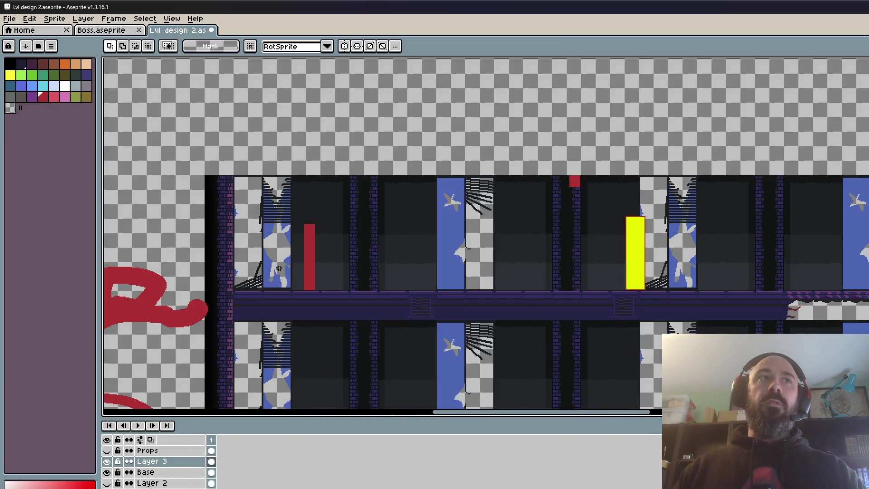
Select the yellow bar and an area further right, then pan toward the gap
{"action": "left_click_drag", "start_coordinate": [619, 219], "coordinate": [675, 295]}
{"action": "scroll", "coordinate": [675, 271], "scroll_direction": "right", "scroll_amount": 2}
{"action": "left_click_drag", "start_coordinate": [828, 222], "coordinate": [867, 325]}
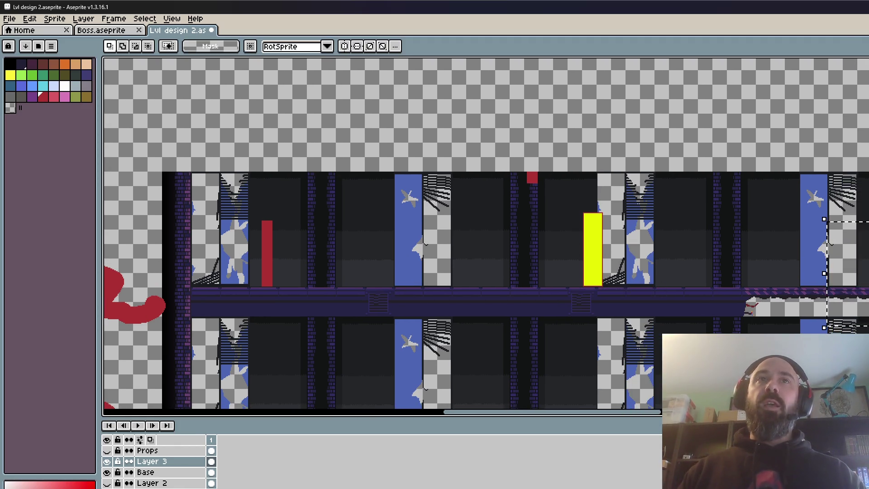
{"action": "scroll", "coordinate": [866, 273], "scroll_direction": "down", "scroll_amount": 1}
{"action": "key", "text": "space"}
{"action": "left_click_drag", "start_coordinate": [490, 247], "coordinate": [529, 265]}
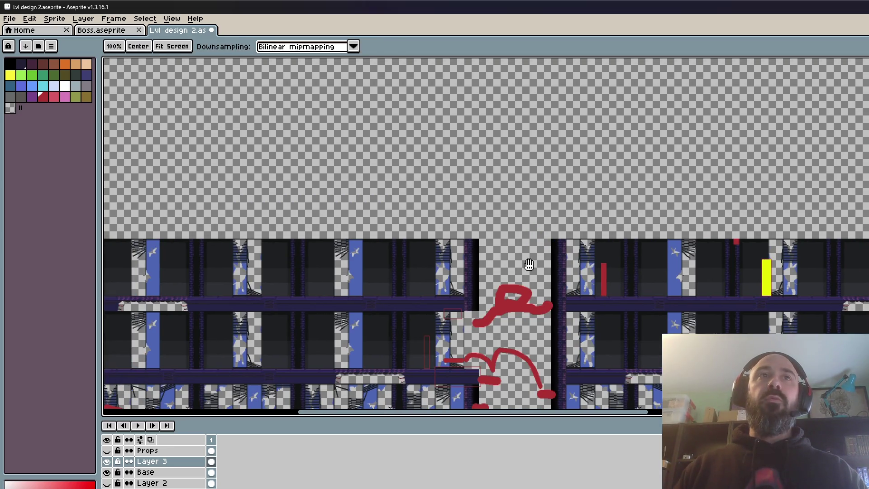
Paint a big red arrow arcing above the level from the gap
{"action": "left_click", "coordinate": [43, 96]}
{"action": "key", "text": "b"}
{"action": "mouse_move", "coordinate": [523, 250]}
{"action": "left_mouse_down"}
{"action": "mouse_move", "coordinate": [733, 222]}
{"action": "mouse_move", "coordinate": [487, 213]}
{"action": "left_mouse_up"}
{"action": "scroll", "coordinate": [647, 190], "scroll_direction": "down", "scroll_amount": 1}
{"action": "scroll", "coordinate": [646, 190], "scroll_direction": "up", "scroll_amount": 1}
{"action": "mouse_move", "coordinate": [721, 208]}
{"action": "left_mouse_down"}
{"action": "mouse_move", "coordinate": [646, 190]}
{"action": "mouse_move", "coordinate": [771, 328]}
{"action": "left_mouse_up"}
Make dark brown-red the drawing colour
{"action": "scroll", "coordinate": [647, 190], "scroll_direction": "down", "scroll_amount": 1}
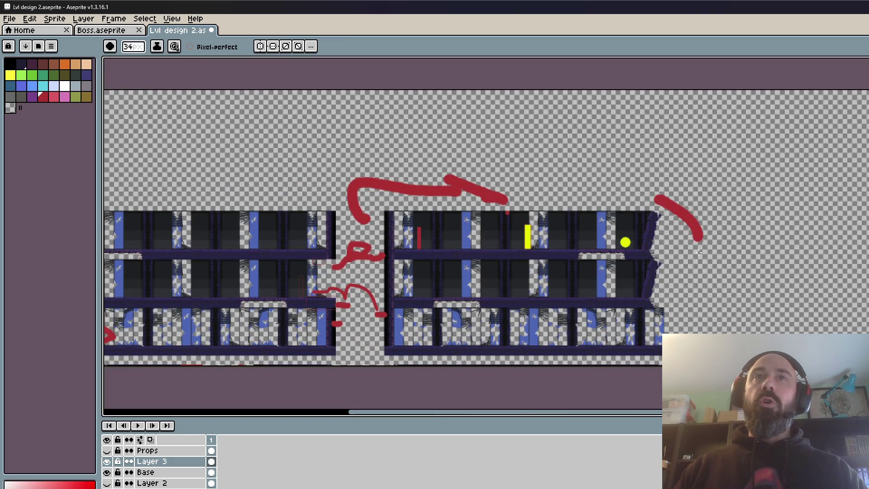
{"action": "scroll", "coordinate": [791, 326], "scroll_direction": "down", "scroll_amount": 1}
{"action": "scroll", "coordinate": [782, 326], "scroll_direction": "up", "scroll_amount": 1}
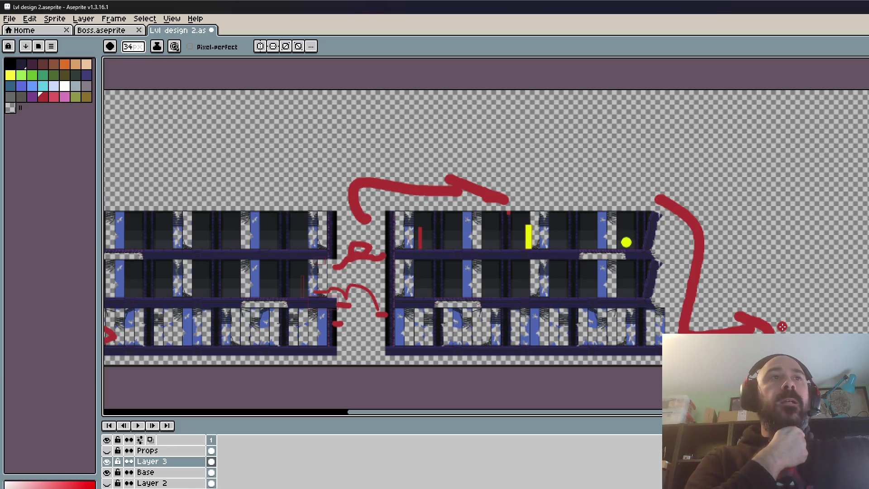
{"action": "scroll", "coordinate": [385, 272], "scroll_direction": "up", "scroll_amount": 1}
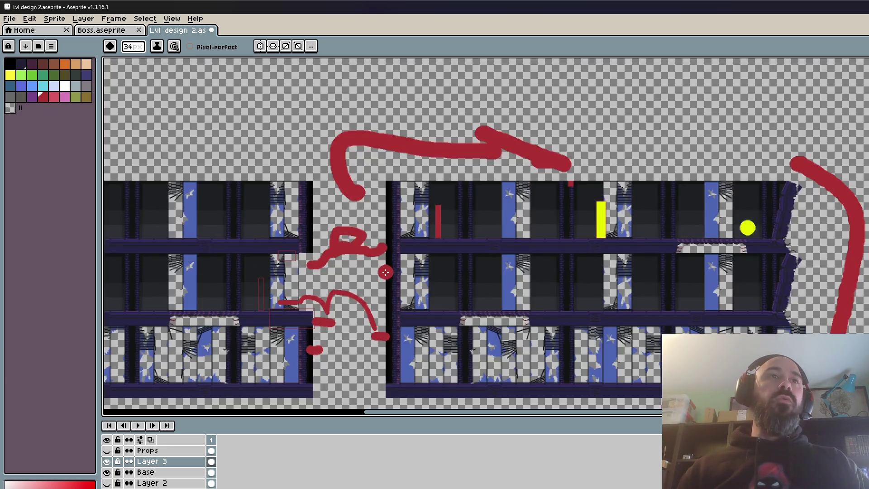
{"action": "scroll", "coordinate": [385, 271], "scroll_direction": "up", "scroll_amount": 1}
{"action": "key", "text": "alt"}
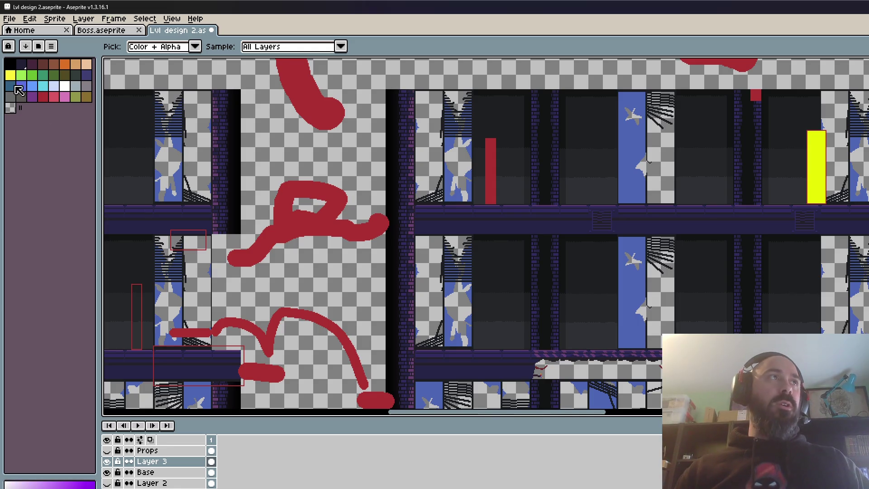
{"action": "left_click", "coordinate": [43, 64]}
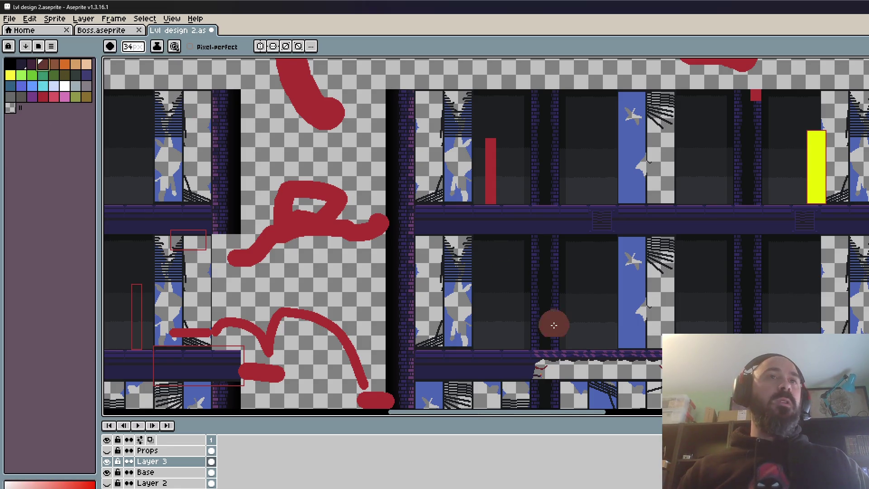
Paint a wide dark-red hazard mound over the lower room
{"action": "scroll", "coordinate": [553, 322], "scroll_direction": "up", "scroll_amount": 1}
{"action": "left_click_drag", "start_coordinate": [705, 164], "coordinate": [475, 357]}
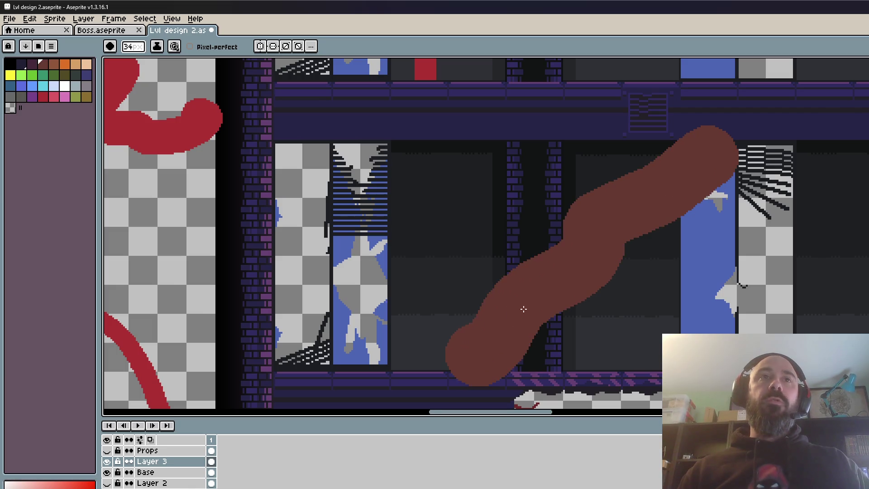
{"action": "left_click_drag", "start_coordinate": [709, 157], "coordinate": [862, 290]}
{"action": "mouse_move", "coordinate": [742, 285]}
{"action": "left_mouse_down"}
{"action": "mouse_move", "coordinate": [728, 210]}
{"action": "mouse_move", "coordinate": [543, 314]}
{"action": "mouse_move", "coordinate": [714, 281]}
{"action": "mouse_move", "coordinate": [703, 322]}
{"action": "mouse_move", "coordinate": [860, 317]}
{"action": "left_mouse_up"}
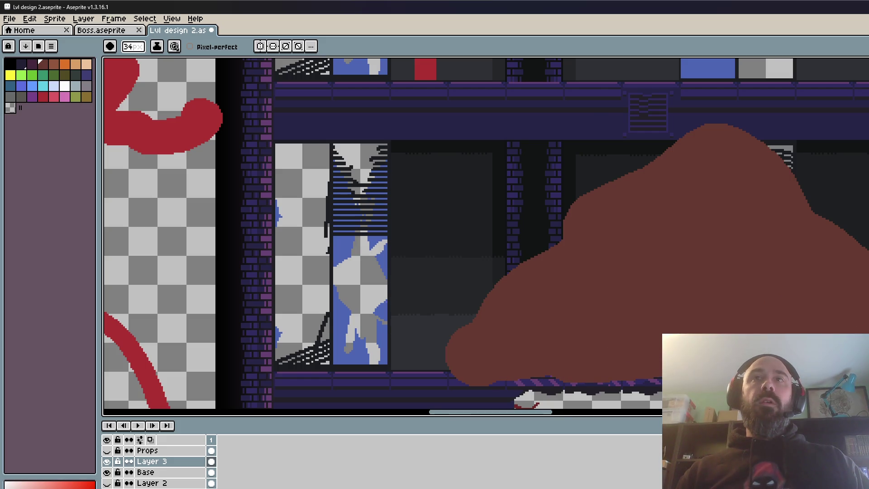
{"action": "scroll", "coordinate": [624, 305], "scroll_direction": "down", "scroll_amount": 1}
{"action": "left_click_drag", "start_coordinate": [598, 310], "coordinate": [588, 321]}
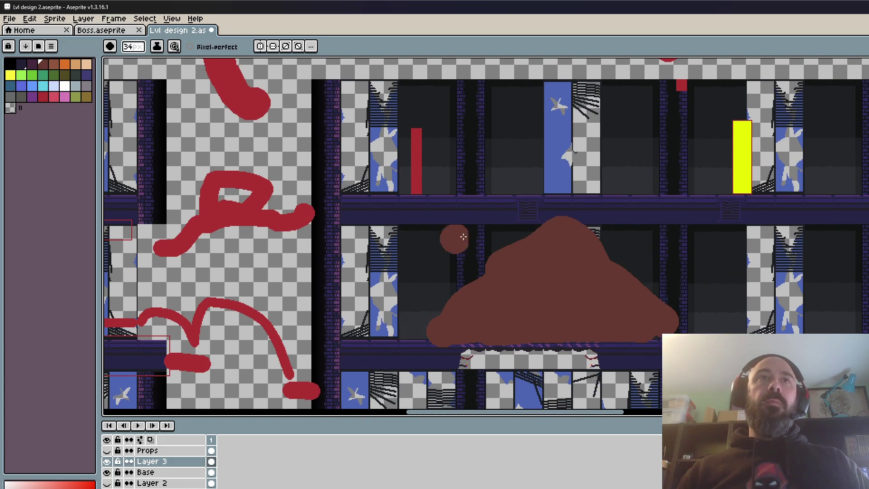
With a smaller brush, paint a brown arrow running down and right under the mound
{"action": "key", "text": "minus"}
{"action": "key", "text": "minus"}
{"action": "key", "text": "minus"}
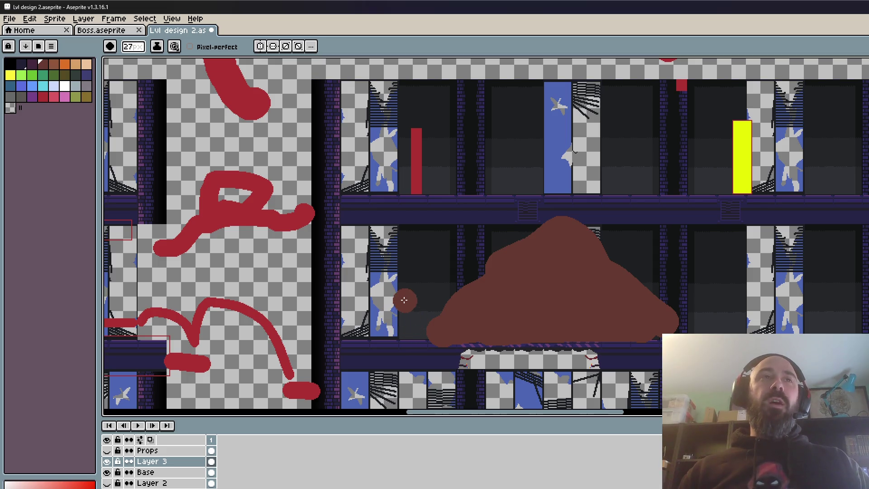
{"action": "left_click_drag", "start_coordinate": [401, 321], "coordinate": [767, 310]}
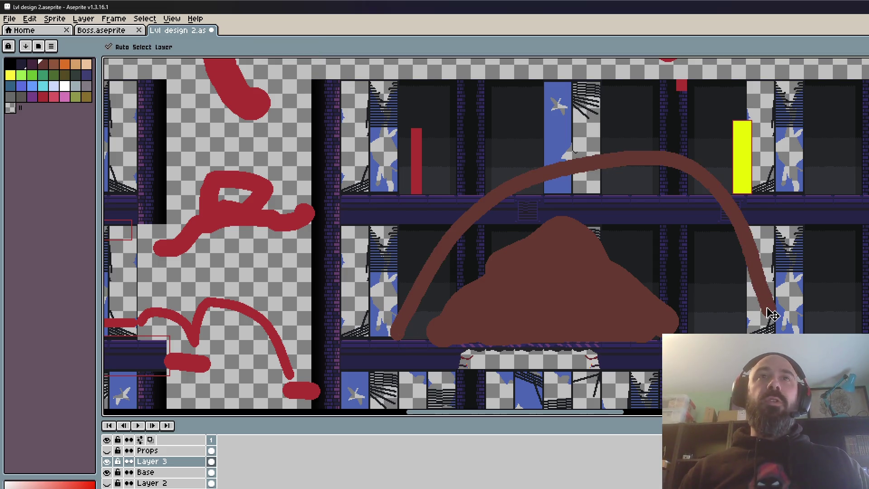
{"action": "key", "text": "ctrl+z"}
{"action": "mouse_move", "coordinate": [410, 306]}
{"action": "left_mouse_down"}
{"action": "mouse_move", "coordinate": [374, 212]}
{"action": "mouse_move", "coordinate": [408, 306]}
{"action": "left_mouse_up"}
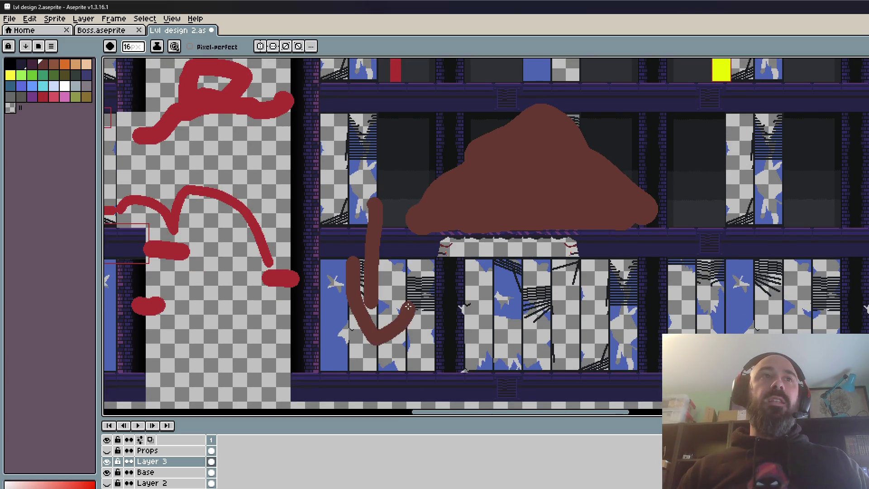
{"action": "mouse_move", "coordinate": [406, 348]}
{"action": "left_mouse_down"}
{"action": "mouse_move", "coordinate": [586, 347]}
{"action": "mouse_move", "coordinate": [571, 370]}
{"action": "left_mouse_up"}
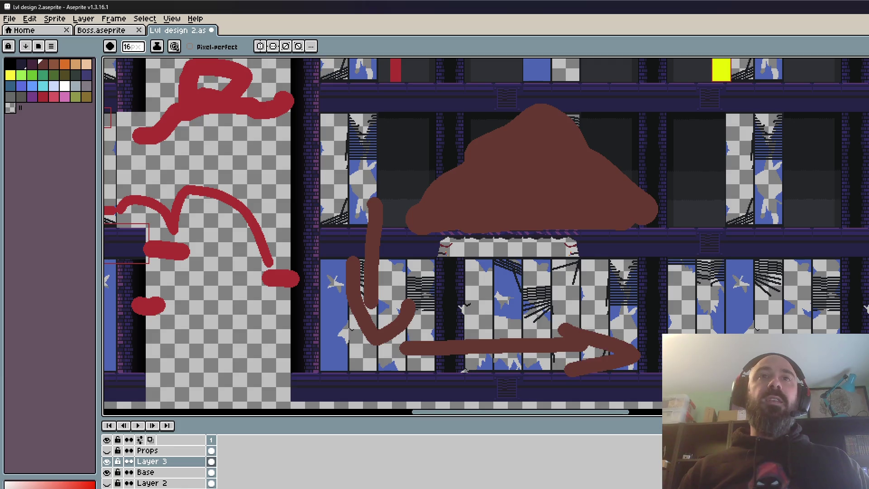
Paint an X mark on the lower room and an upward arrow to its right
{"action": "left_click_drag", "start_coordinate": [682, 300], "coordinate": [575, 293]}
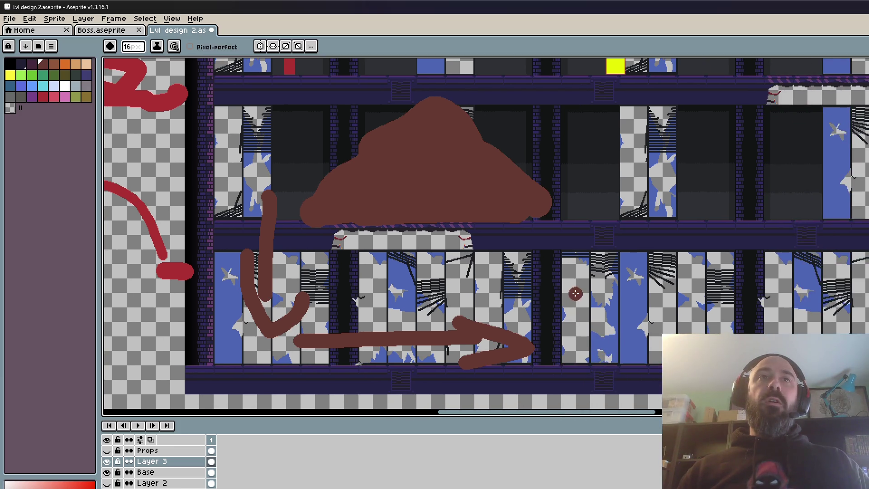
{"action": "left_click_drag", "start_coordinate": [622, 244], "coordinate": [574, 377]}
{"action": "left_click_drag", "start_coordinate": [573, 271], "coordinate": [639, 358]}
{"action": "left_click_drag", "start_coordinate": [641, 301], "coordinate": [581, 311]}
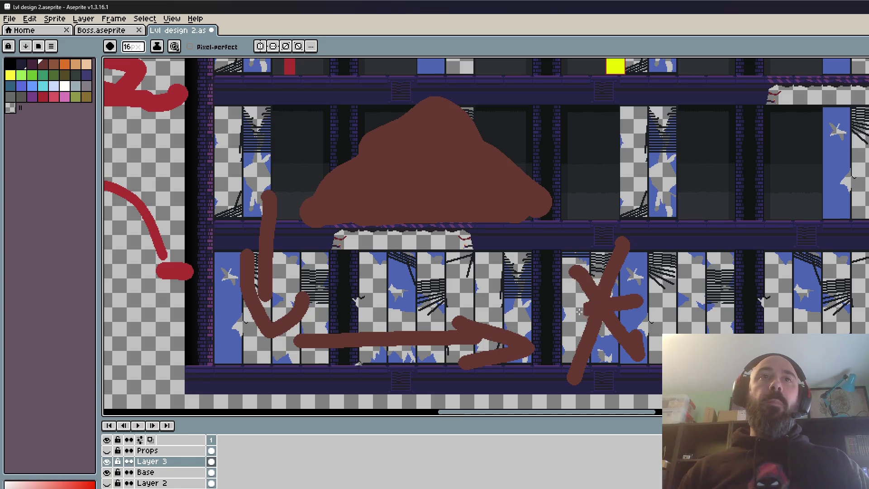
{"action": "left_click_drag", "start_coordinate": [701, 356], "coordinate": [699, 222]}
{"action": "left_click_drag", "start_coordinate": [669, 260], "coordinate": [724, 265]}
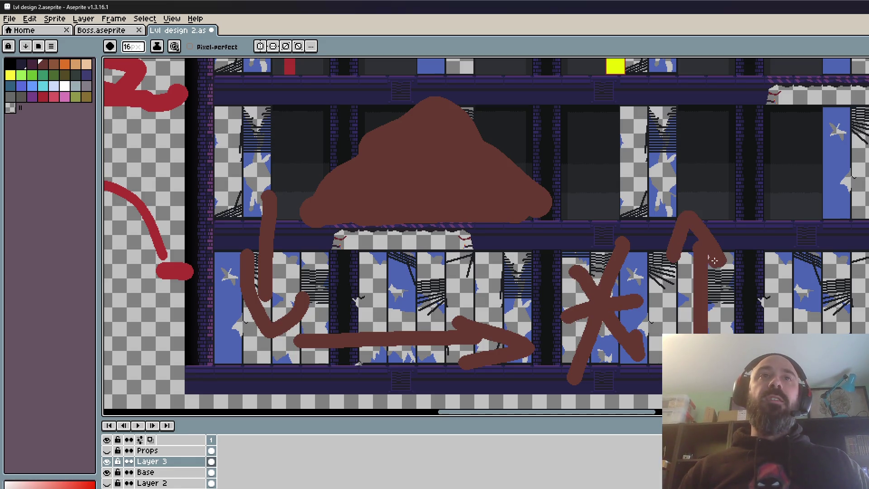
Circle the room above with a brown oval and put a white dot inside it
{"action": "scroll", "coordinate": [647, 270], "scroll_direction": "down", "scroll_amount": 2}
{"action": "scroll", "coordinate": [622, 258], "scroll_direction": "up", "scroll_amount": 2}
{"action": "scroll", "coordinate": [696, 189], "scroll_direction": "right", "scroll_amount": 3}
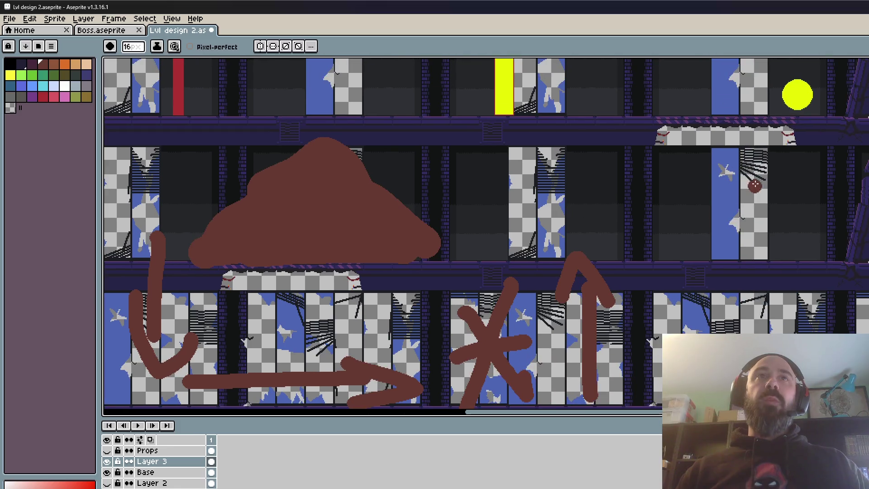
{"action": "left_click_drag", "start_coordinate": [752, 183], "coordinate": [697, 181]}
{"action": "scroll", "coordinate": [743, 207], "scroll_direction": "down", "scroll_amount": 2}
{"action": "scroll", "coordinate": [743, 206], "scroll_direction": "up", "scroll_amount": 2}
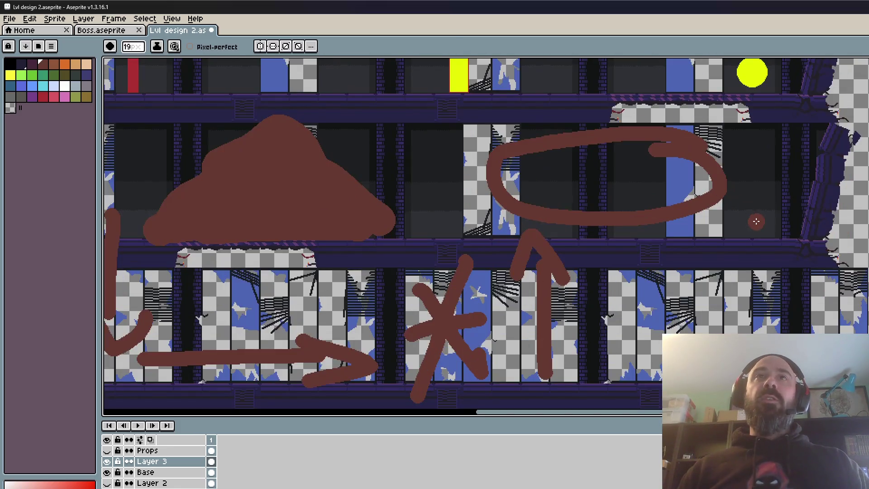
{"action": "left_click", "coordinate": [64, 85]}
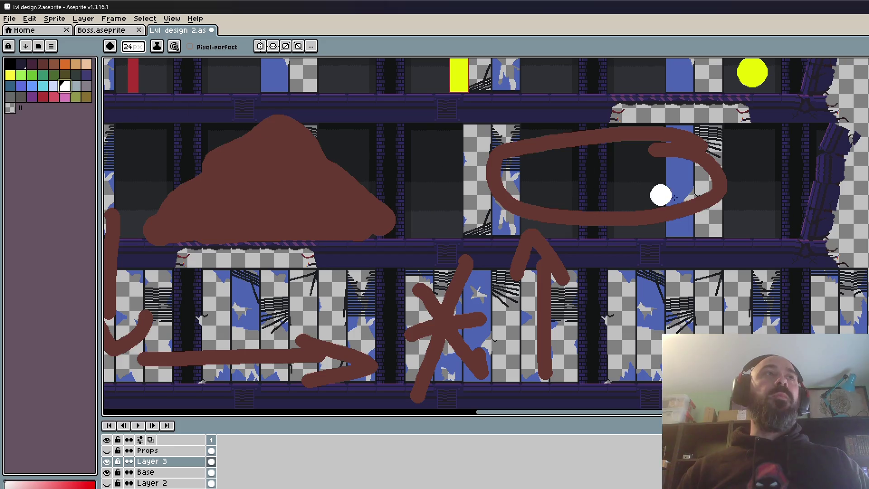
{"action": "left_click", "coordinate": [758, 219]}
{"action": "scroll", "coordinate": [818, 328], "scroll_direction": "down", "scroll_amount": 3}
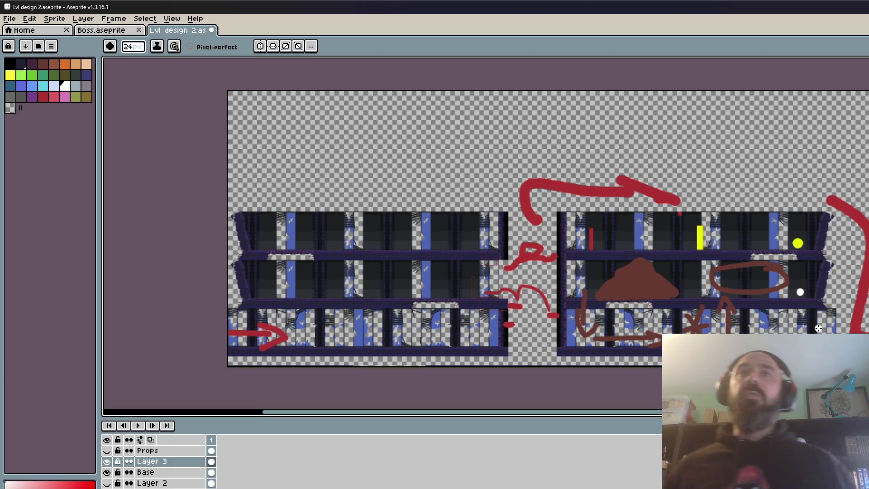
Paint a tall white vertical bar in the left room
{"action": "scroll", "coordinate": [310, 239], "scroll_direction": "up", "scroll_amount": 1}
{"action": "scroll", "coordinate": [220, 227], "scroll_direction": "up", "scroll_amount": 1}
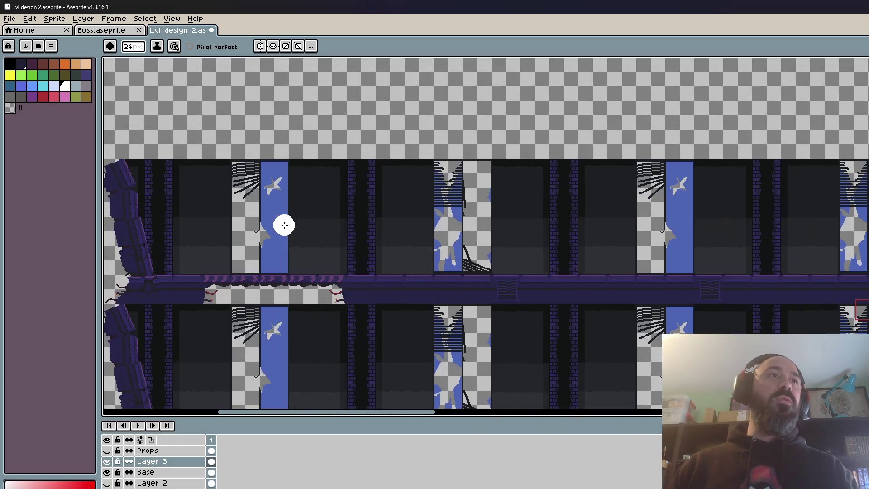
{"action": "scroll", "coordinate": [284, 223], "scroll_direction": "up", "scroll_amount": 1}
{"action": "left_click_drag", "start_coordinate": [423, 186], "coordinate": [425, 320]}
{"action": "scroll", "coordinate": [425, 321], "scroll_direction": "down", "scroll_amount": 1}
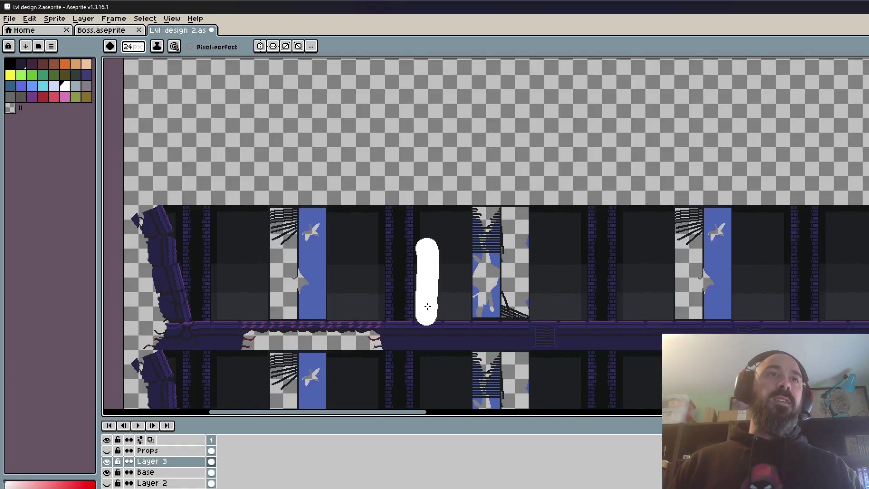
{"action": "scroll", "coordinate": [317, 322], "scroll_direction": "up", "scroll_amount": 1}
{"action": "scroll", "coordinate": [204, 269], "scroll_direction": "down", "scroll_amount": 1}
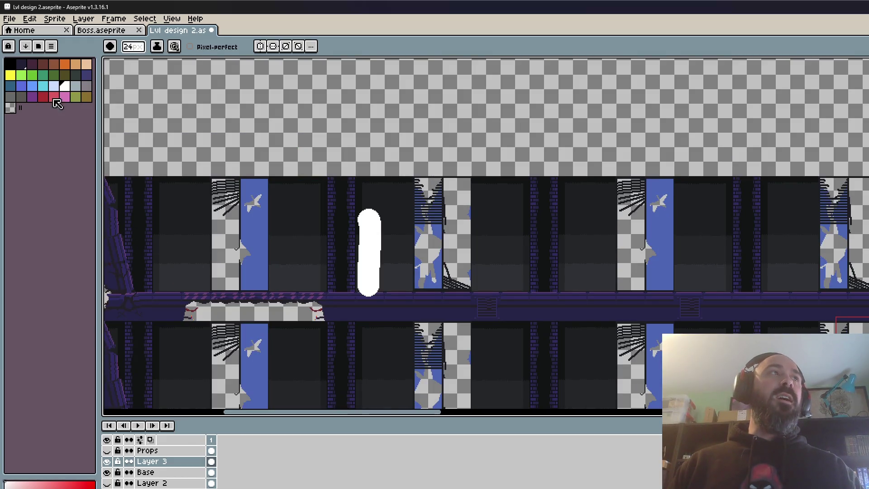
Place an orange dot beside the white bar
{"action": "left_click", "coordinate": [65, 63]}
{"action": "left_click", "coordinate": [183, 266]}
{"action": "scroll", "coordinate": [290, 304], "scroll_direction": "down", "scroll_amount": 2}
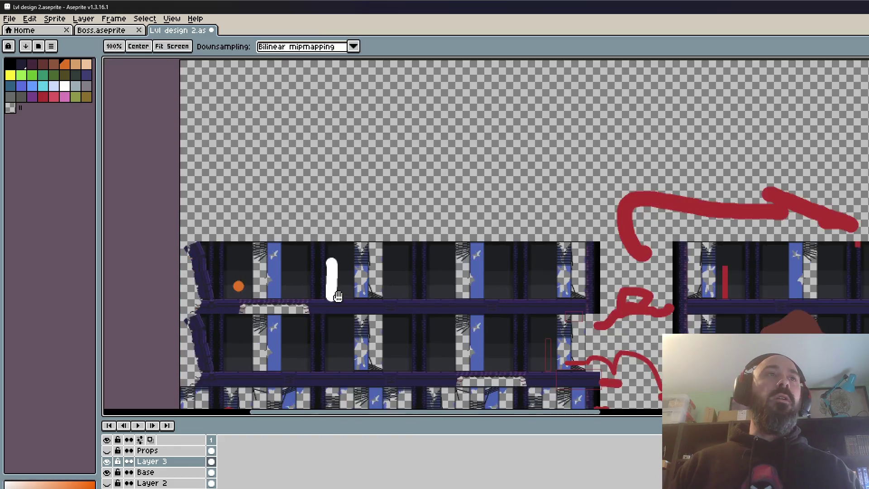
{"action": "scroll", "coordinate": [360, 266], "scroll_direction": "down", "scroll_amount": 1}
{"action": "left_click_drag", "start_coordinate": [360, 267], "coordinate": [361, 200]}
{"action": "key", "text": "b"}
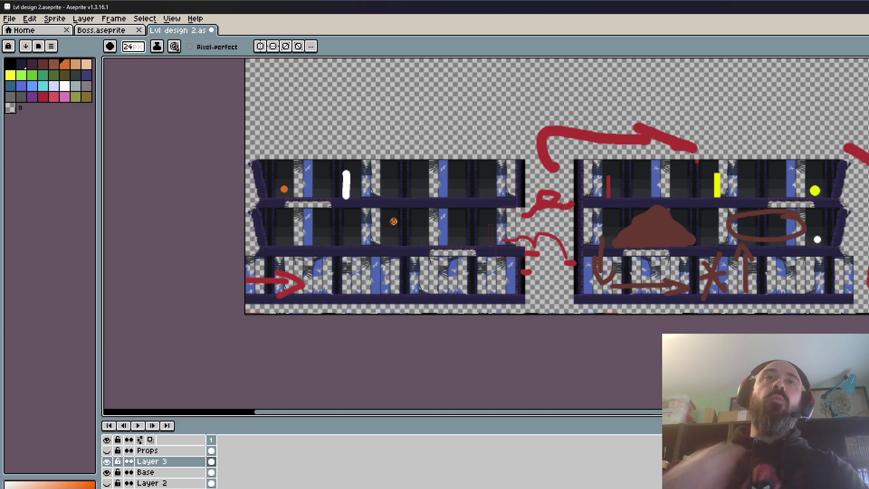
{"action": "scroll", "coordinate": [628, 245], "scroll_direction": "up", "scroll_amount": 1}
{"action": "scroll", "coordinate": [628, 245], "scroll_direction": "down", "scroll_amount": 1}
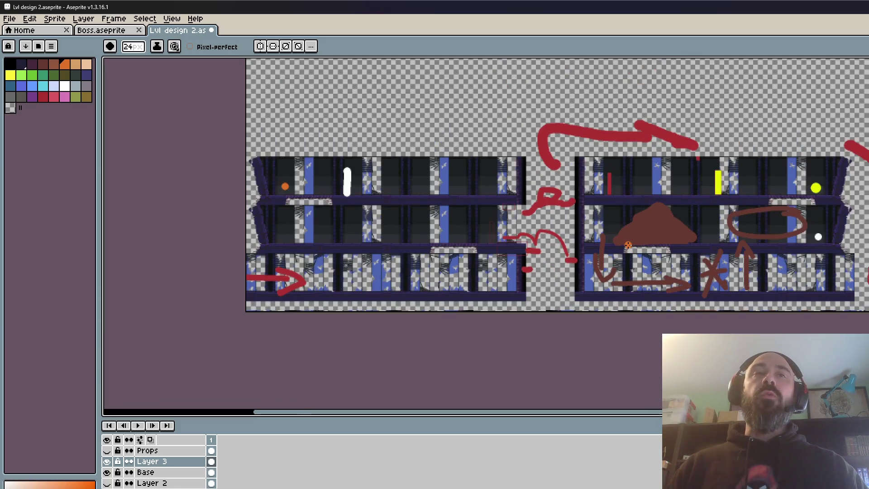
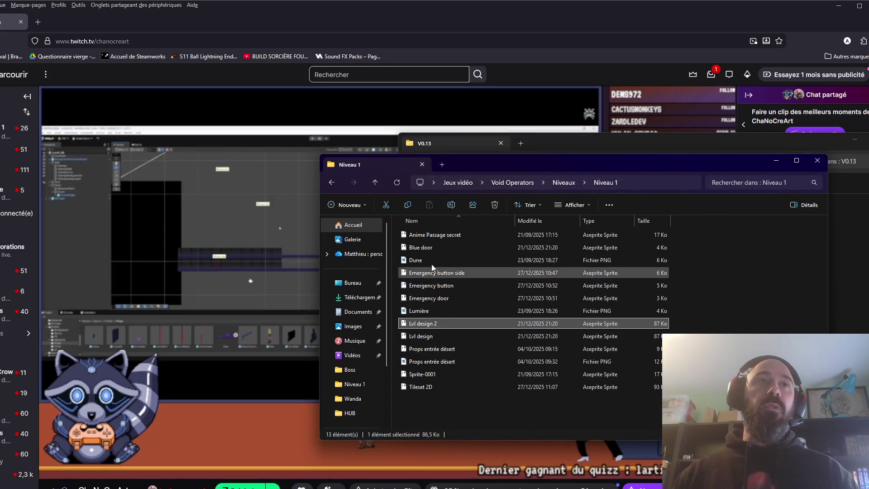
Open the Tileset 2D sprite sheet from the Niveau 1 folder in Aseprite
{"action": "double_click", "coordinate": [436, 386]}
{"action": "scroll", "coordinate": [460, 253], "scroll_direction": "up", "scroll_amount": 2}
{"action": "scroll", "coordinate": [461, 254], "scroll_direction": "down", "scroll_amount": 2}
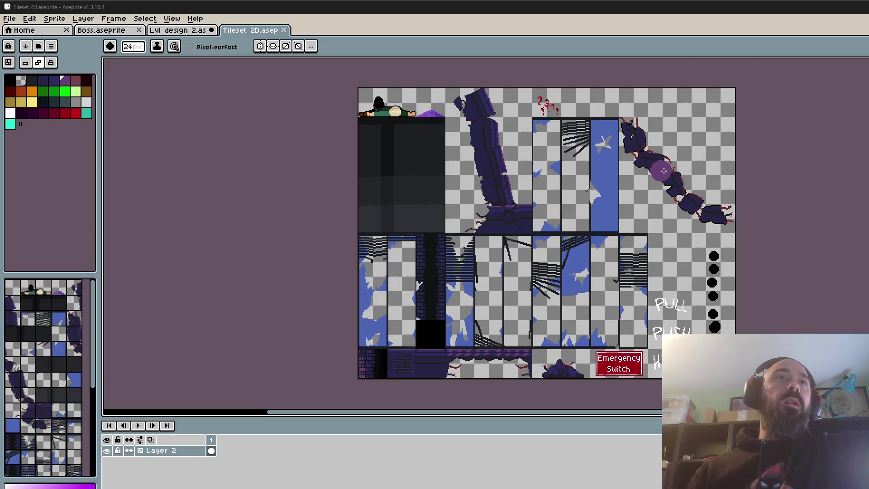
Zoom around the Tileset 2D canvas to inspect the wall and broken-window tiles
{"action": "scroll", "coordinate": [494, 207], "scroll_direction": "up", "scroll_amount": 1}
{"action": "scroll", "coordinate": [292, 151], "scroll_direction": "down", "scroll_amount": 1}
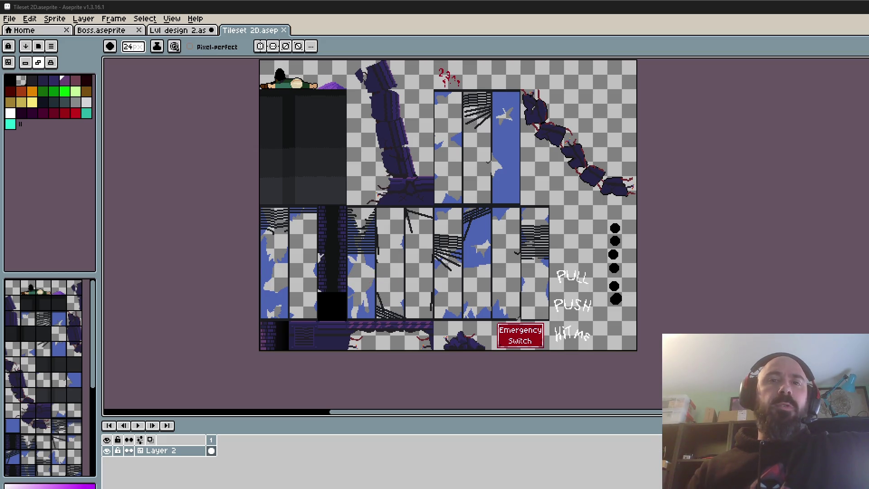
{"action": "scroll", "coordinate": [273, 146], "scroll_direction": "down", "scroll_amount": 1}
{"action": "scroll", "coordinate": [275, 148], "scroll_direction": "up", "scroll_amount": 1}
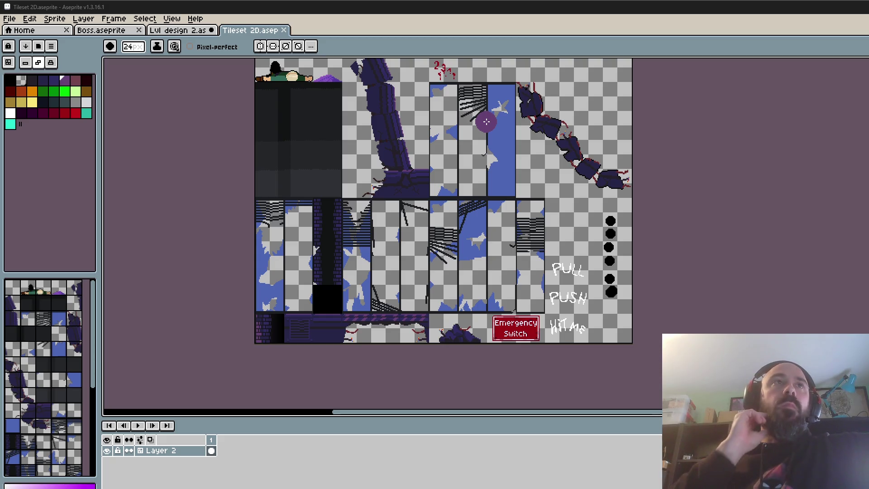
{"action": "scroll", "coordinate": [457, 116], "scroll_direction": "left", "scroll_amount": 2}
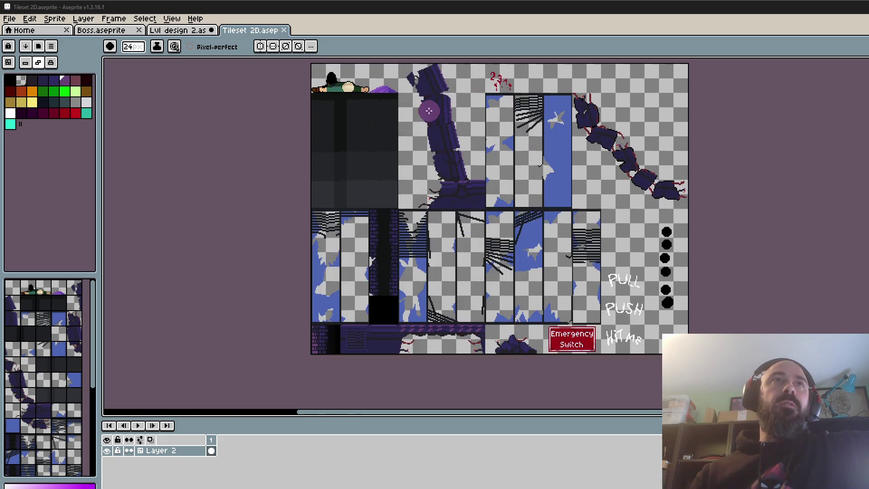
{"action": "scroll", "coordinate": [430, 129], "scroll_direction": "up", "scroll_amount": 1}
{"action": "scroll", "coordinate": [430, 129], "scroll_direction": "down", "scroll_amount": 2}
{"action": "scroll", "coordinate": [431, 100], "scroll_direction": "up", "scroll_amount": 2}
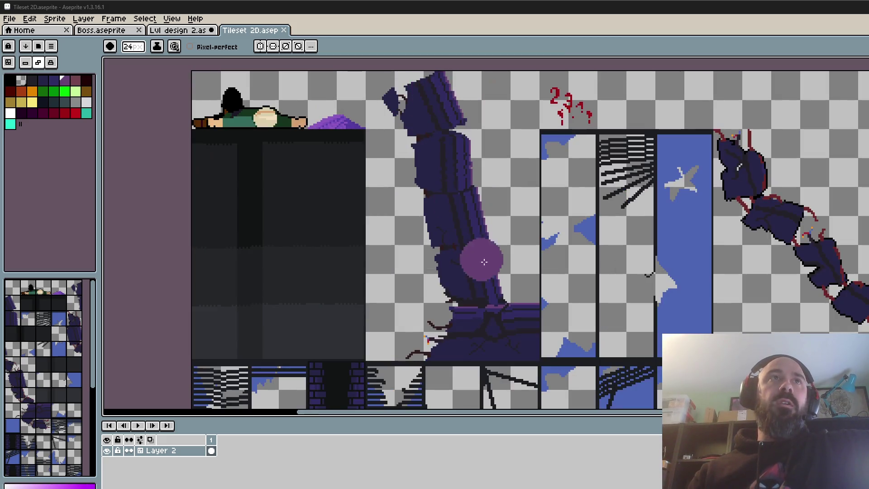
{"action": "scroll", "coordinate": [457, 204], "scroll_direction": "down", "scroll_amount": 2}
{"action": "scroll", "coordinate": [450, 231], "scroll_direction": "up", "scroll_amount": 2}
Finish inspecting the tileset and switch to the Boss.aseprite sprite
{"action": "scroll", "coordinate": [452, 240], "scroll_direction": "down", "scroll_amount": 1}
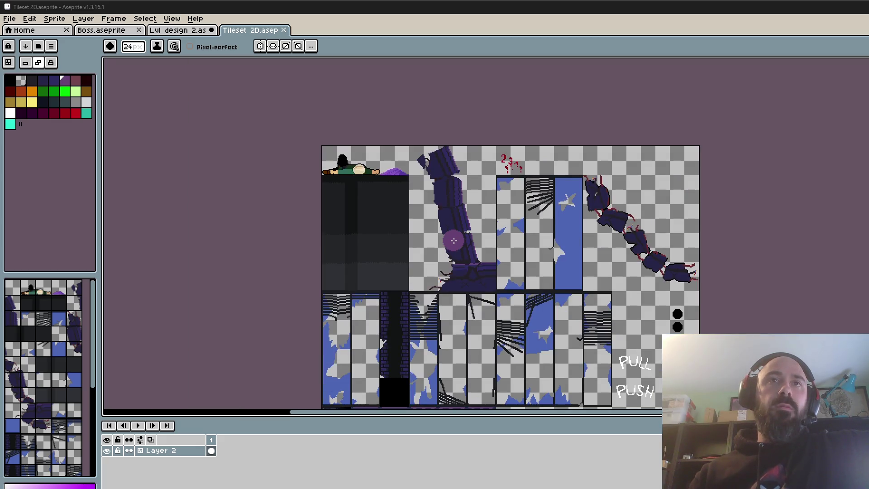
{"action": "scroll", "coordinate": [561, 273], "scroll_direction": "down", "scroll_amount": 1}
{"action": "scroll", "coordinate": [543, 287], "scroll_direction": "up", "scroll_amount": 1}
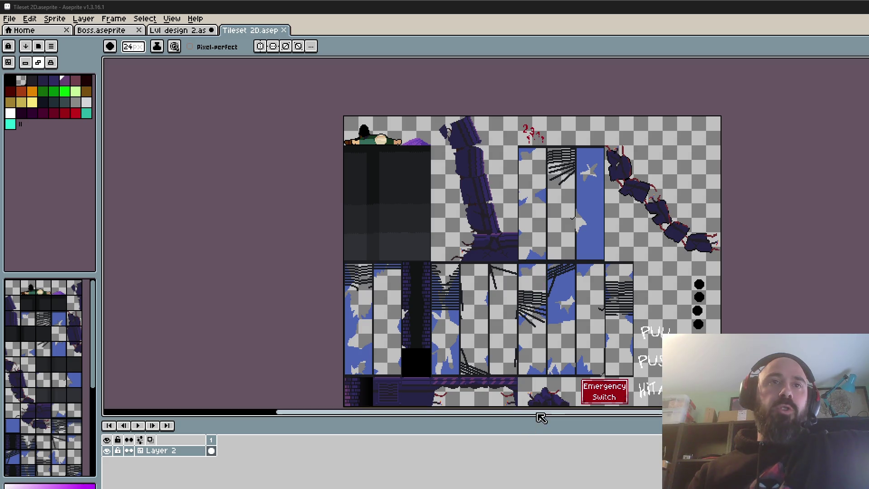
{"action": "scroll", "coordinate": [546, 391], "scroll_direction": "up", "scroll_amount": 1}
{"action": "scroll", "coordinate": [543, 375], "scroll_direction": "down", "scroll_amount": 1}
{"action": "scroll", "coordinate": [537, 354], "scroll_direction": "down", "scroll_amount": 1}
{"action": "scroll", "coordinate": [541, 359], "scroll_direction": "up", "scroll_amount": 1}
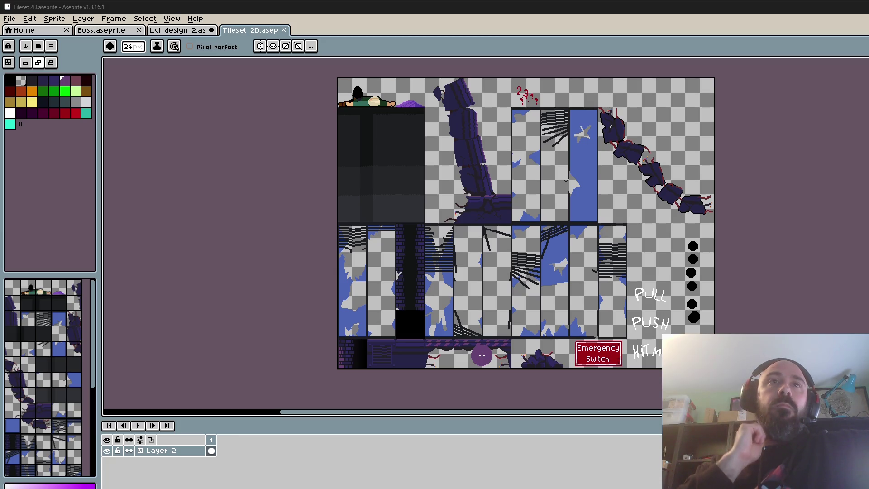
{"action": "left_click", "coordinate": [123, 30]}
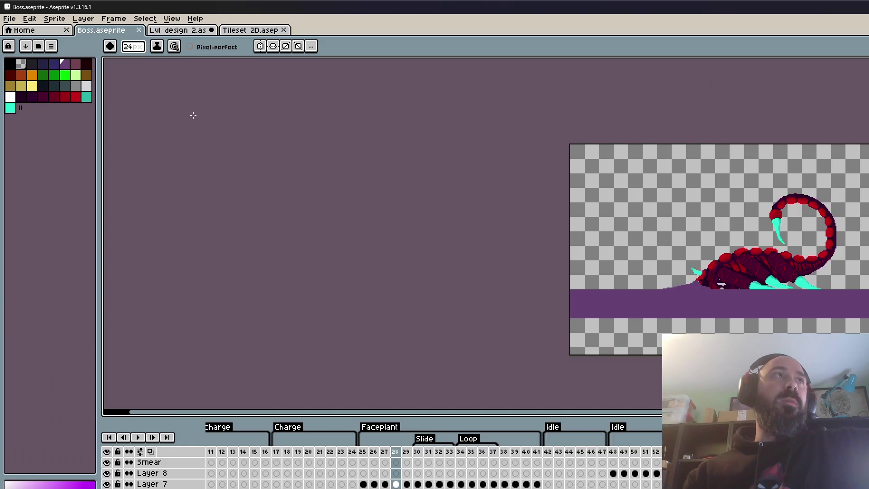
Review the boss's Walk frames 1–8 and select frames 9 through 42 on all layers
{"action": "left_click", "coordinate": [211, 452]}
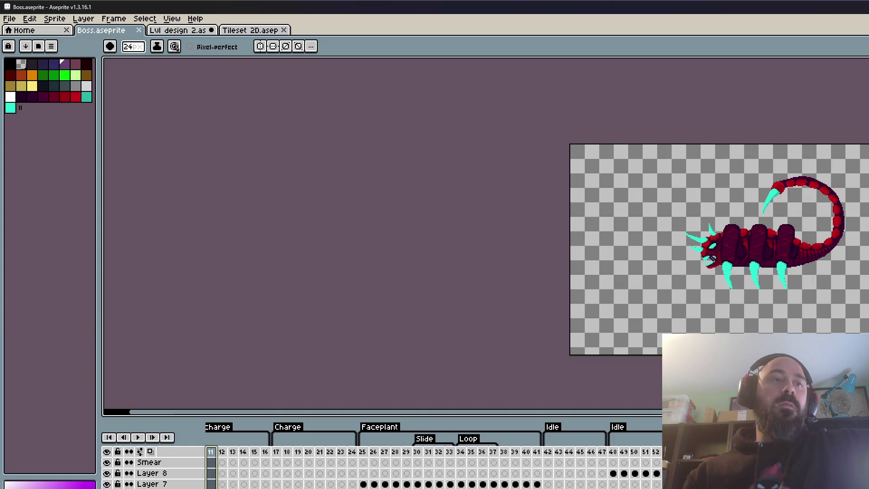
{"action": "scroll", "coordinate": [208, 453], "scroll_direction": "up", "scroll_amount": 5}
{"action": "left_click_drag", "start_coordinate": [211, 452], "coordinate": [309, 462]}
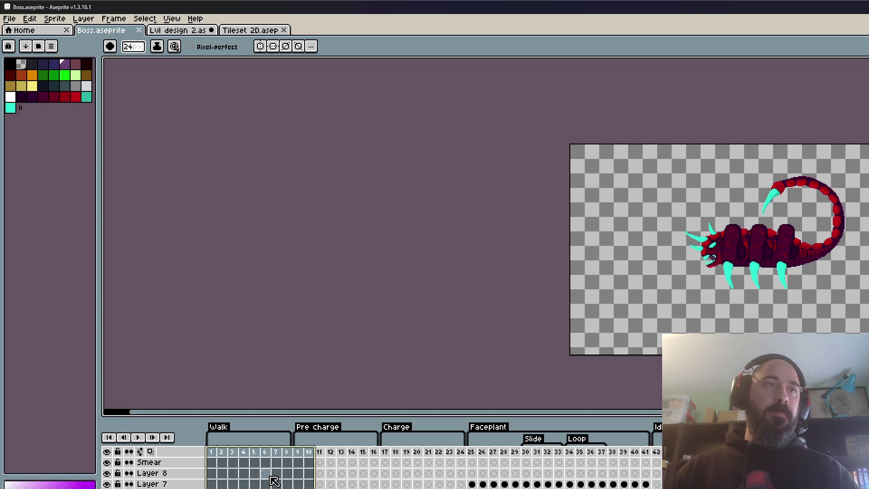
{"action": "left_click", "coordinate": [211, 452]}
{"action": "left_click_drag", "start_coordinate": [299, 462], "coordinate": [656, 483]}
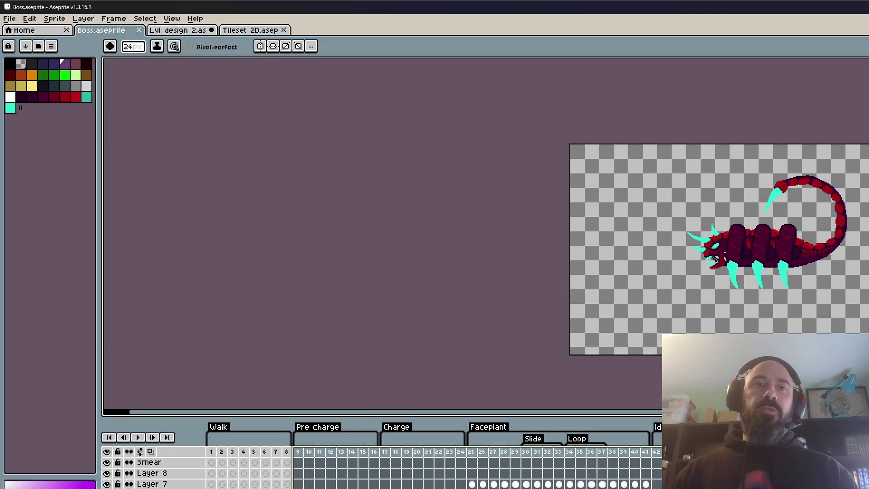
{"action": "scroll", "coordinate": [549, 472], "scroll_direction": "right", "scroll_amount": 5}
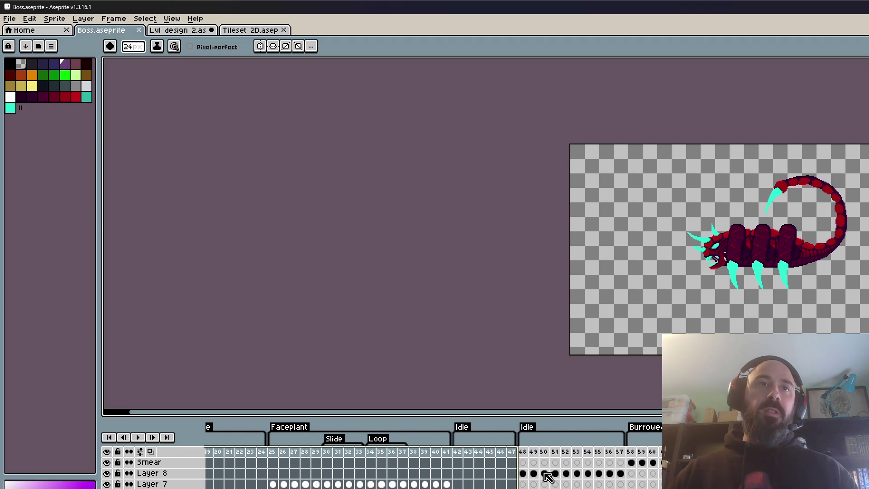
Inspect the Faceplant and Idle frame ranges, then play the animation from frame 42
{"action": "left_click", "coordinate": [460, 460]}
{"action": "left_click_drag", "start_coordinate": [460, 460], "coordinate": [525, 462]}
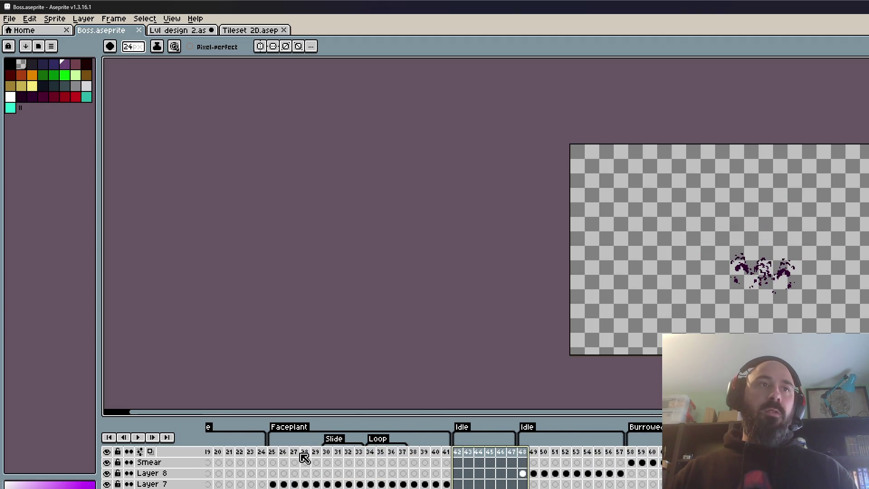
{"action": "left_click_drag", "start_coordinate": [273, 461], "coordinate": [454, 461]}
{"action": "left_click_drag", "start_coordinate": [523, 461], "coordinate": [453, 458]}
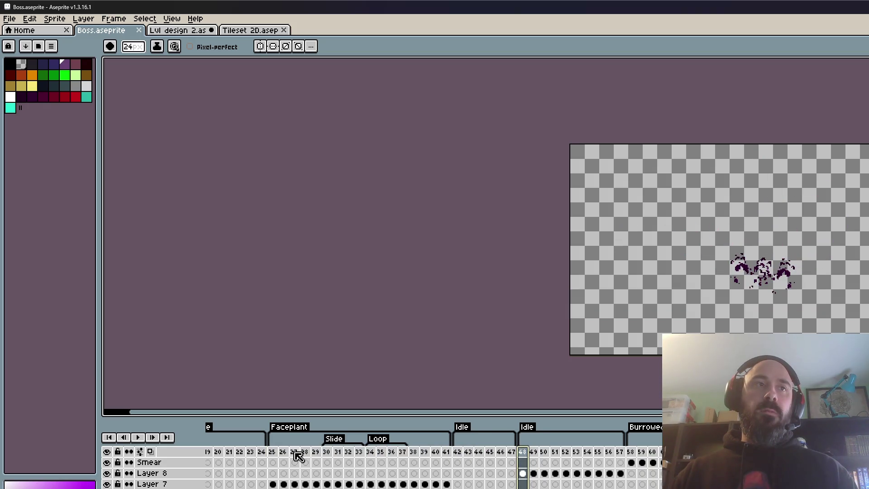
{"action": "left_click", "coordinate": [272, 460]}
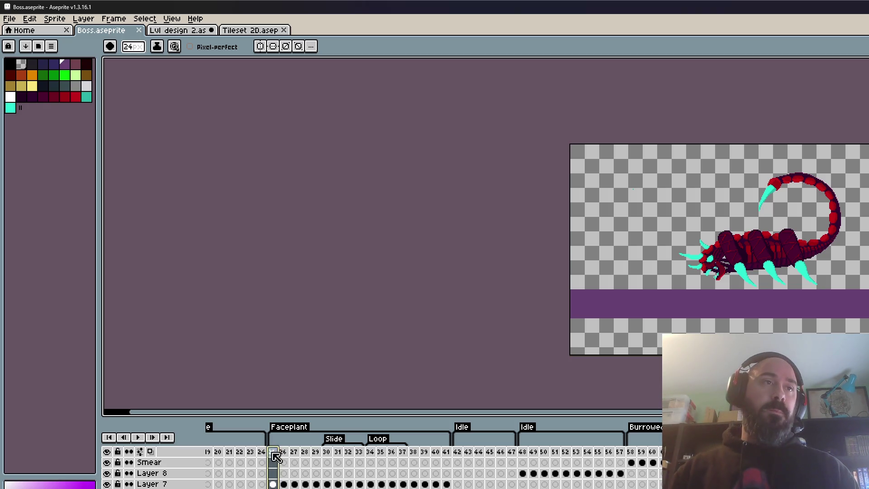
{"action": "left_click_drag", "start_coordinate": [283, 462], "coordinate": [447, 459]}
{"action": "left_click", "coordinate": [454, 459]}
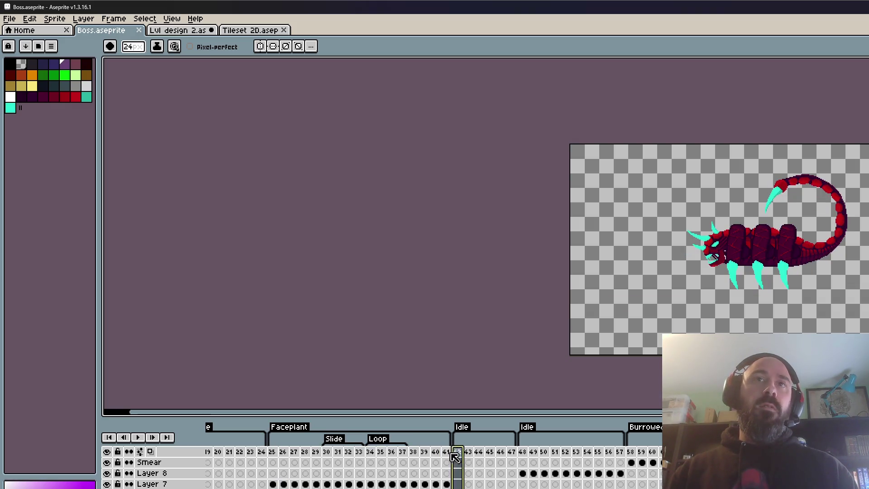
{"action": "left_click", "coordinate": [138, 437]}
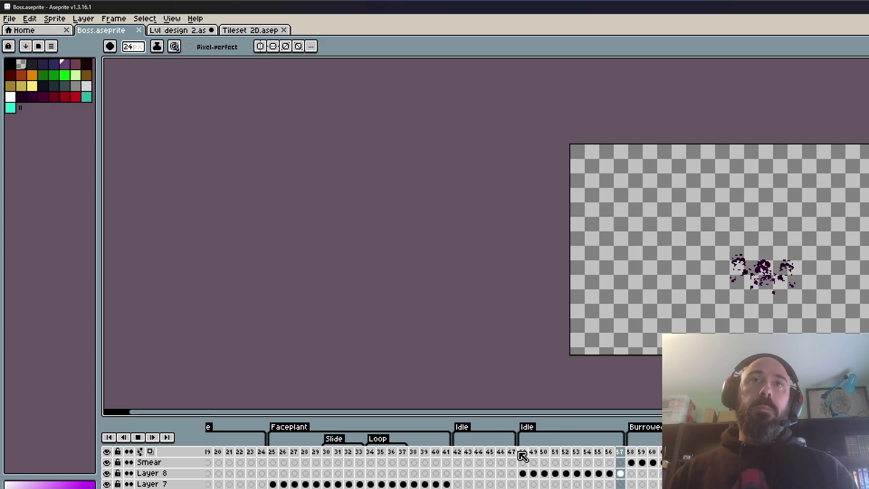
Preview the Burrowed attack animation from frame 58, then stop and select frames 1–42
{"action": "left_click", "coordinate": [140, 438]}
{"action": "left_click", "coordinate": [627, 462]}
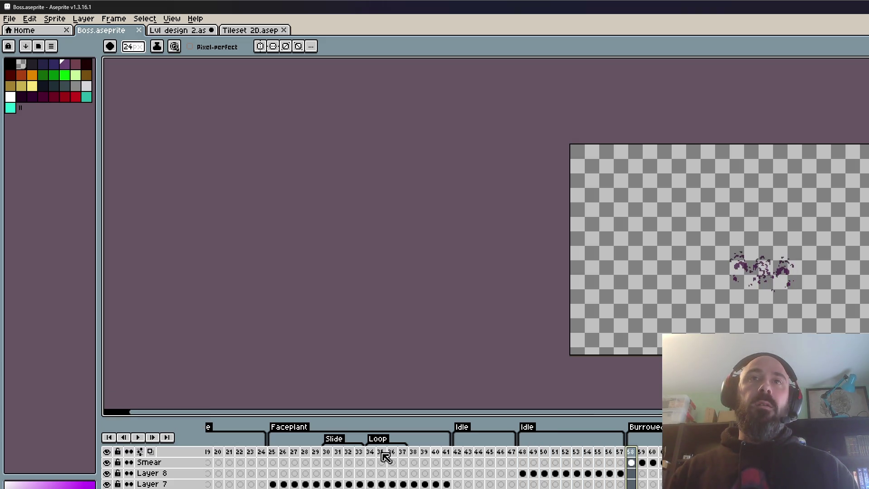
{"action": "left_click", "coordinate": [141, 437]}
{"action": "left_click", "coordinate": [144, 437]}
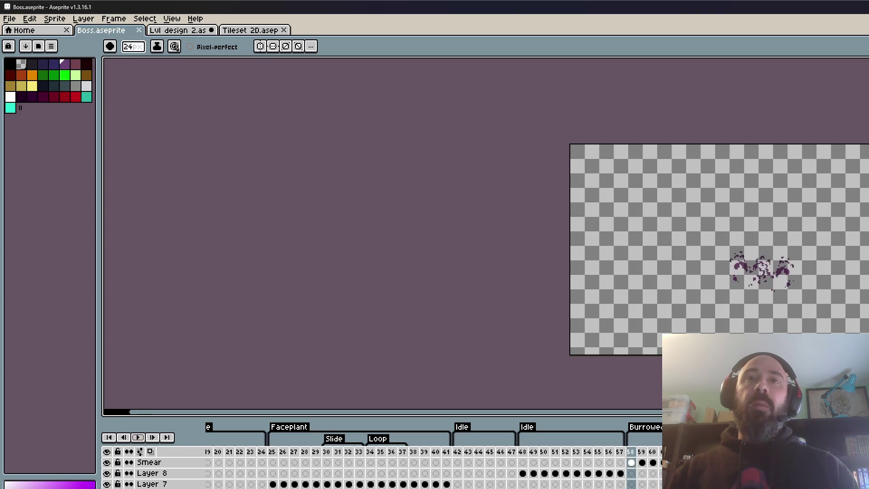
{"action": "key", "text": "Home"}
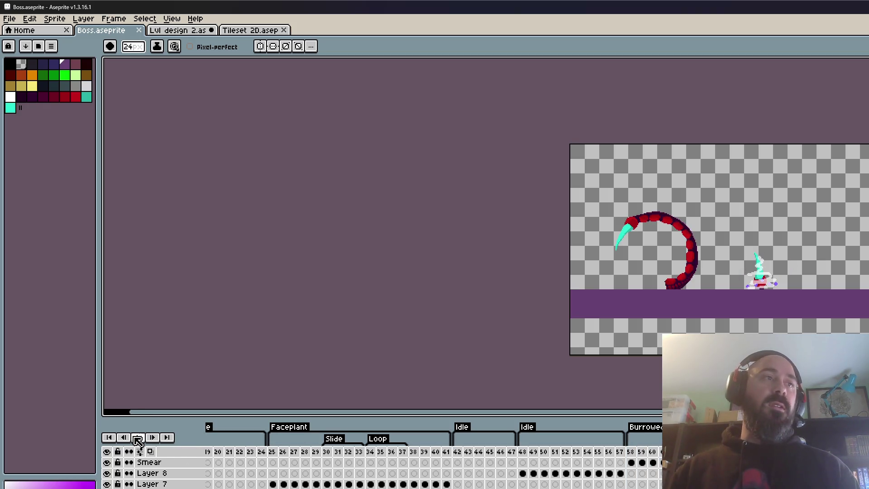
{"action": "left_click", "coordinate": [134, 435]}
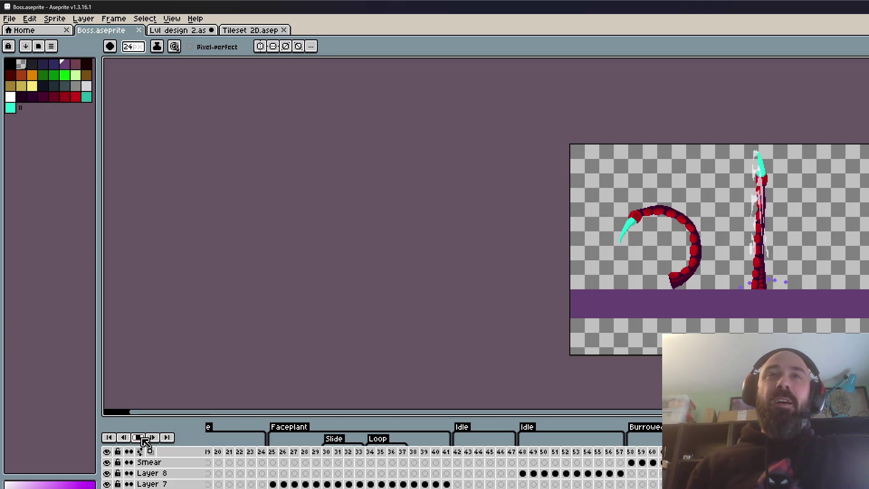
{"action": "left_click", "coordinate": [138, 437]}
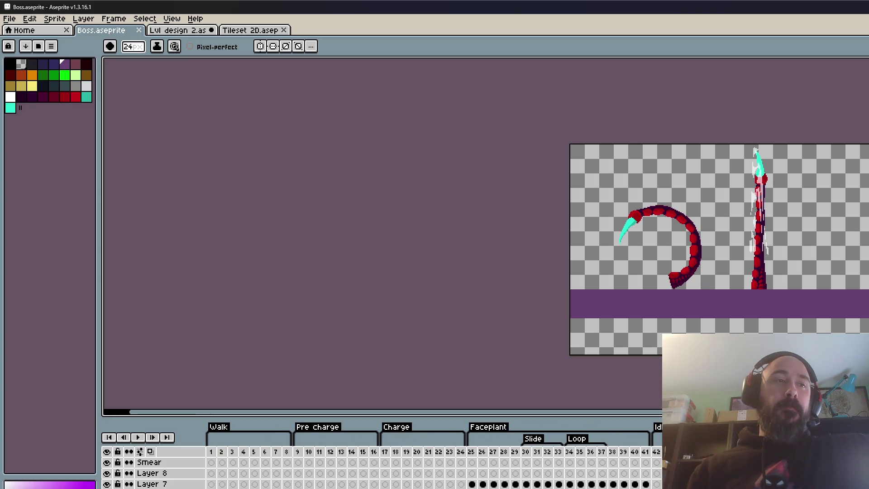
{"action": "left_click_drag", "start_coordinate": [212, 461], "coordinate": [661, 461]}
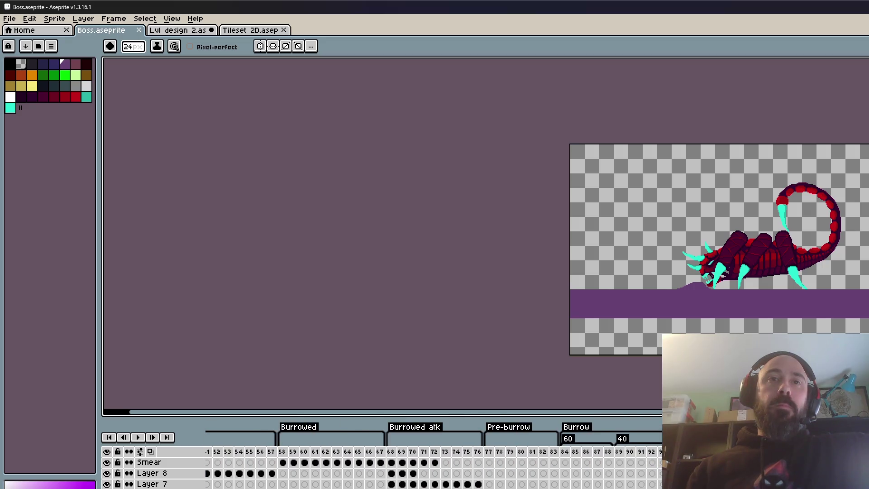
{"action": "left_click_drag", "start_coordinate": [661, 462], "coordinate": [434, 436]}
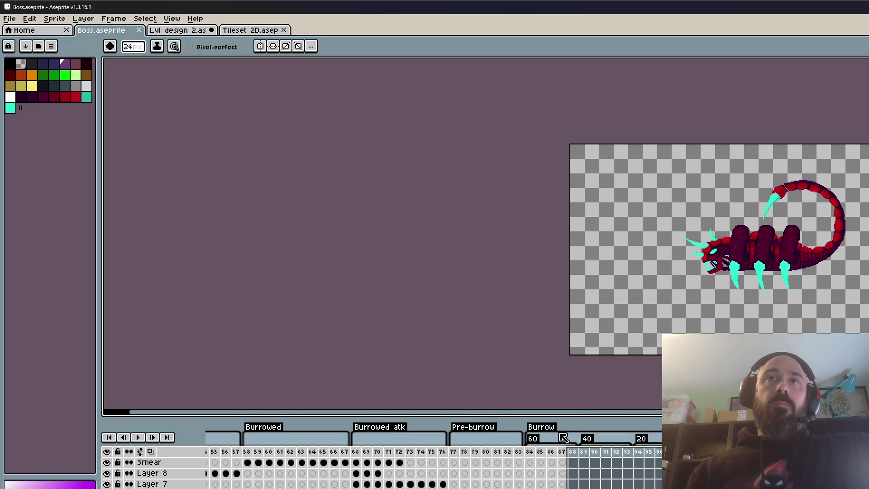
{"action": "left_click", "coordinate": [453, 461]}
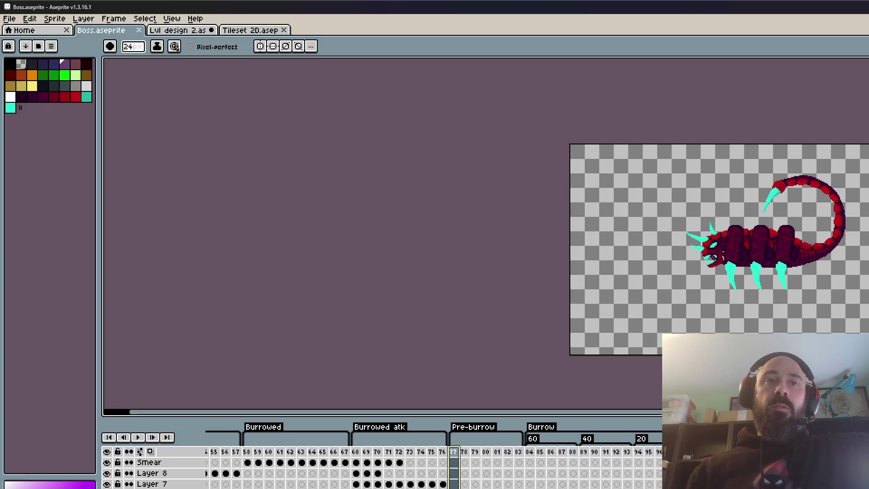
{"action": "scroll", "coordinate": [385, 471], "scroll_direction": "left", "scroll_amount": 10}
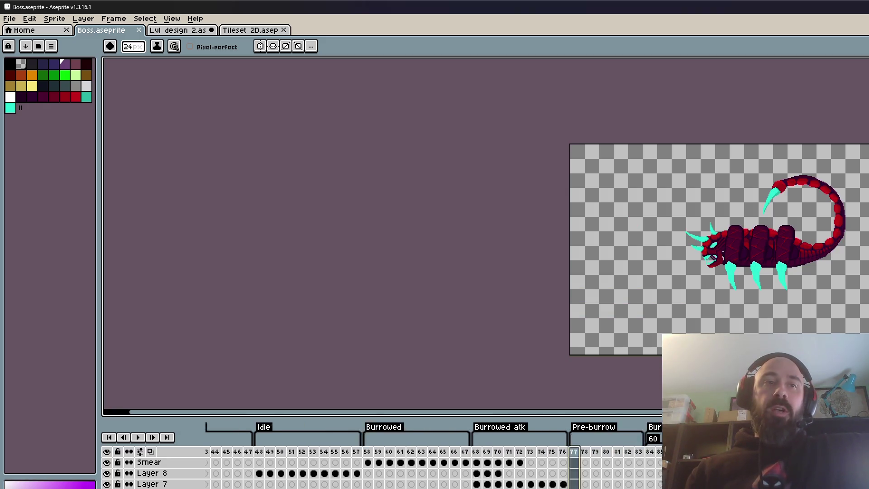
{"action": "mouse_move", "coordinate": [215, 473]}
{"action": "left_mouse_down"}
{"action": "mouse_move", "coordinate": [259, 462]}
{"action": "mouse_move", "coordinate": [541, 466]}
{"action": "left_mouse_up"}
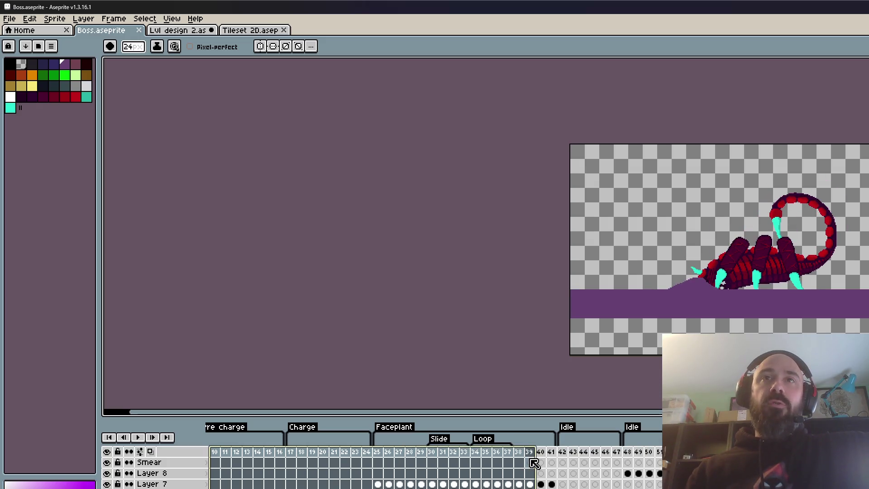